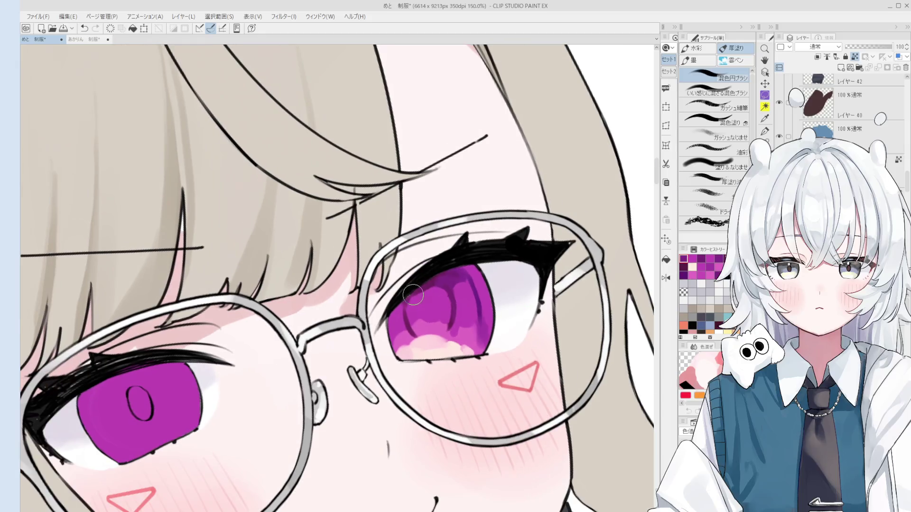
{"action": "scroll", "coordinate": [399, 334], "scroll_direction": "down", "scroll_amount": 1}
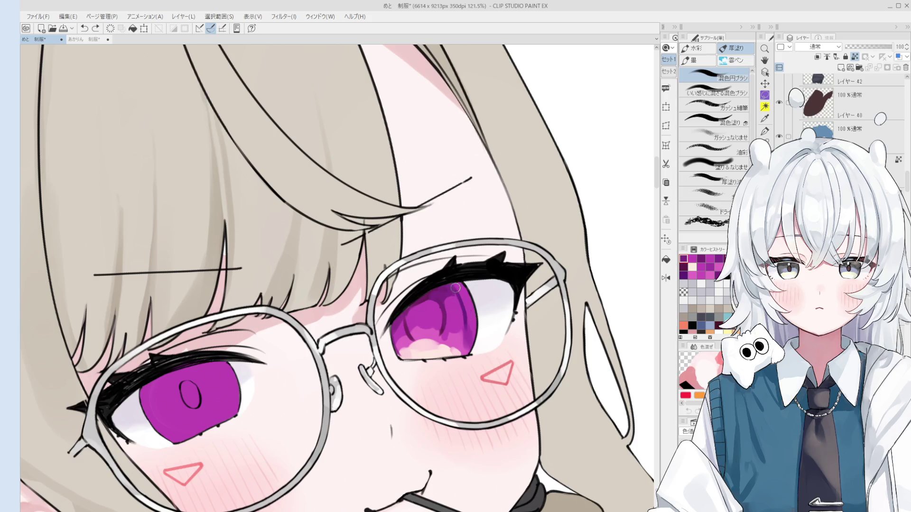
Re-centre the view on the eyes and blend darker purple into the upper right iris
{"action": "key", "text": "space"}
{"action": "left_click_drag", "start_coordinate": [457, 357], "coordinate": [459, 323]}
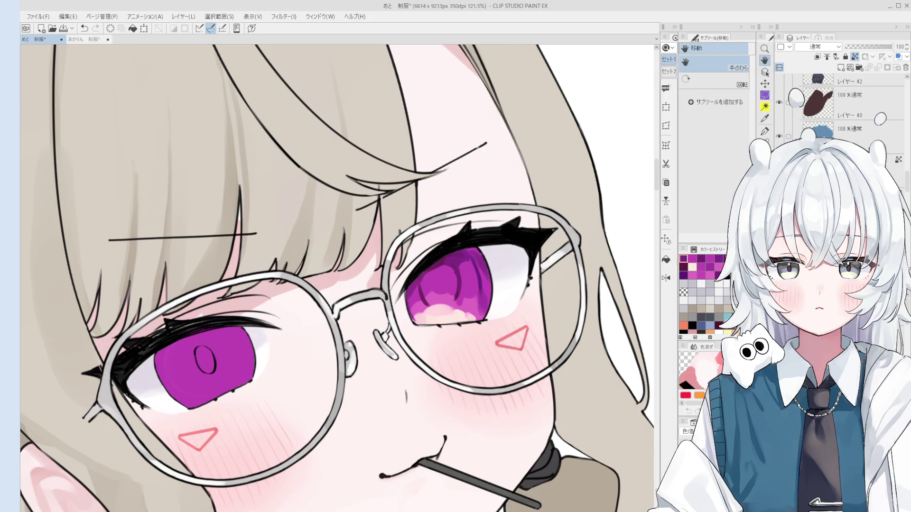
{"action": "scroll", "coordinate": [447, 244], "scroll_direction": "up", "scroll_amount": 1}
{"action": "left_click", "coordinate": [443, 265], "text": "alt"}
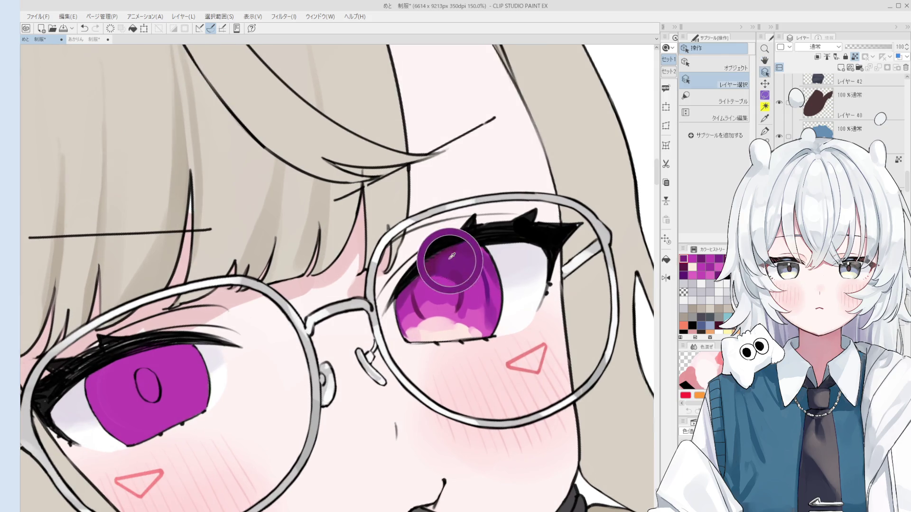
{"action": "mouse_move", "coordinate": [443, 269]}
{"action": "left_mouse_down"}
{"action": "mouse_move", "coordinate": [453, 294]}
{"action": "mouse_move", "coordinate": [443, 268]}
{"action": "mouse_move", "coordinate": [457, 285]}
{"action": "mouse_move", "coordinate": [427, 246]}
{"action": "left_mouse_up"}
Try small strokes in the right iris with sampled purples, undoing the stray ones
{"action": "left_click", "coordinate": [447, 279], "text": "alt"}
{"action": "left_click_drag", "start_coordinate": [448, 279], "coordinate": [450, 290]}
{"action": "key", "text": "ctrl+z"}
{"action": "left_click", "coordinate": [451, 284], "text": "alt"}
{"action": "left_click", "coordinate": [448, 280], "text": "alt"}
{"action": "mouse_move", "coordinate": [458, 297]}
{"action": "left_mouse_down"}
{"action": "mouse_move", "coordinate": [466, 310]}
{"action": "mouse_move", "coordinate": [448, 318]}
{"action": "mouse_move", "coordinate": [449, 332]}
{"action": "left_mouse_up"}
{"action": "key", "text": "ctrl+z"}
{"action": "left_click", "coordinate": [452, 322], "text": "alt"}
{"action": "key", "text": "ctrl+z"}
{"action": "left_click", "coordinate": [444, 326], "text": "alt"}
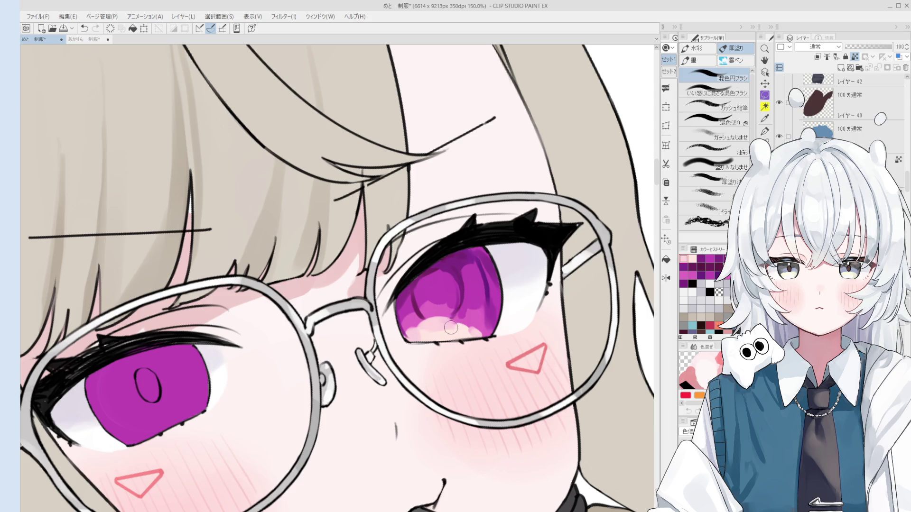
Enlarge the brush and sample several purples from the right iris
{"action": "key", "text": "bracketright"}
{"action": "scroll", "coordinate": [445, 327], "scroll_direction": "up", "scroll_amount": 1}
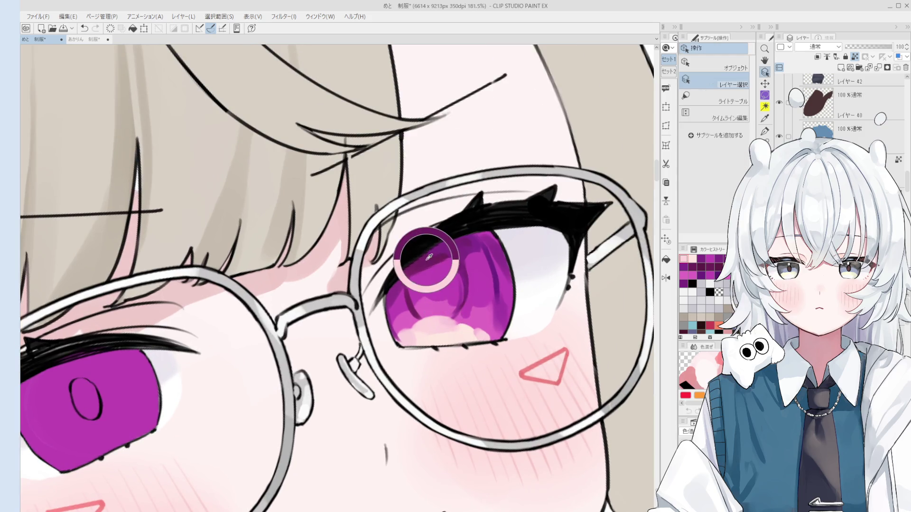
{"action": "left_click", "coordinate": [406, 275], "text": "alt"}
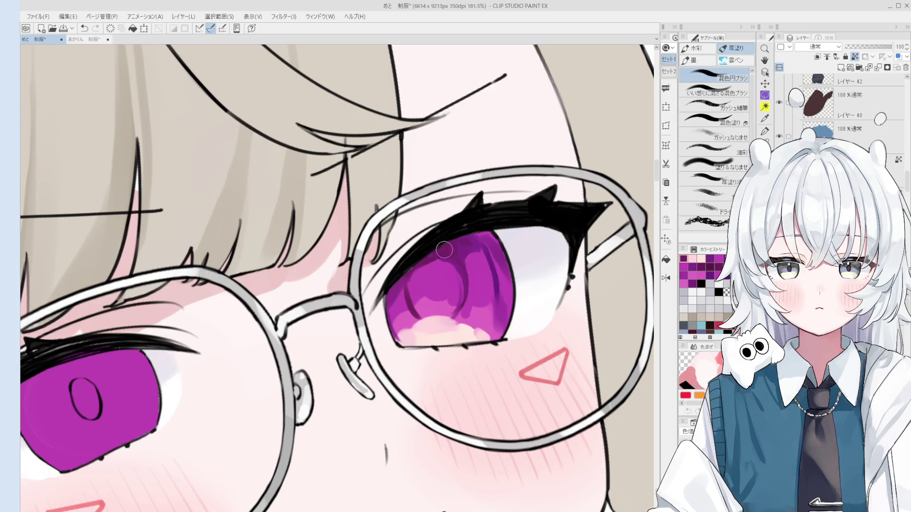
{"action": "left_click", "coordinate": [465, 263], "text": "alt"}
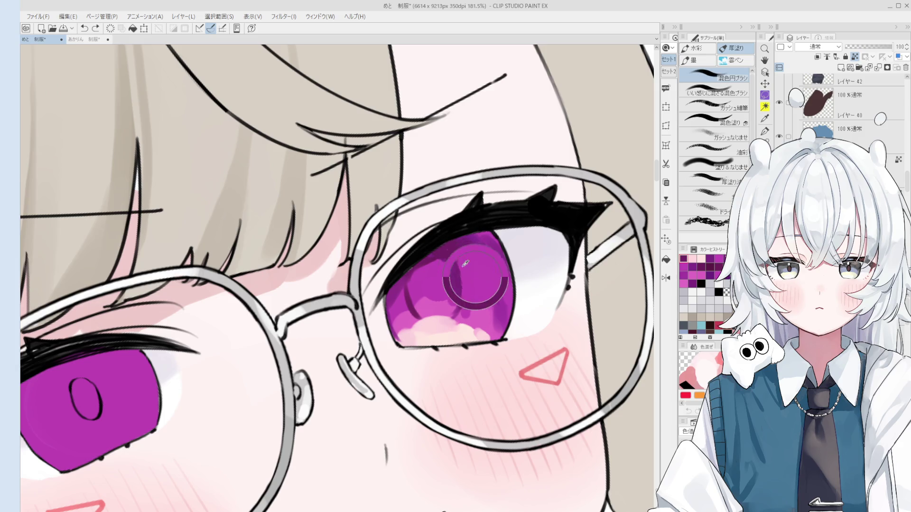
{"action": "left_click", "coordinate": [473, 242], "text": "alt"}
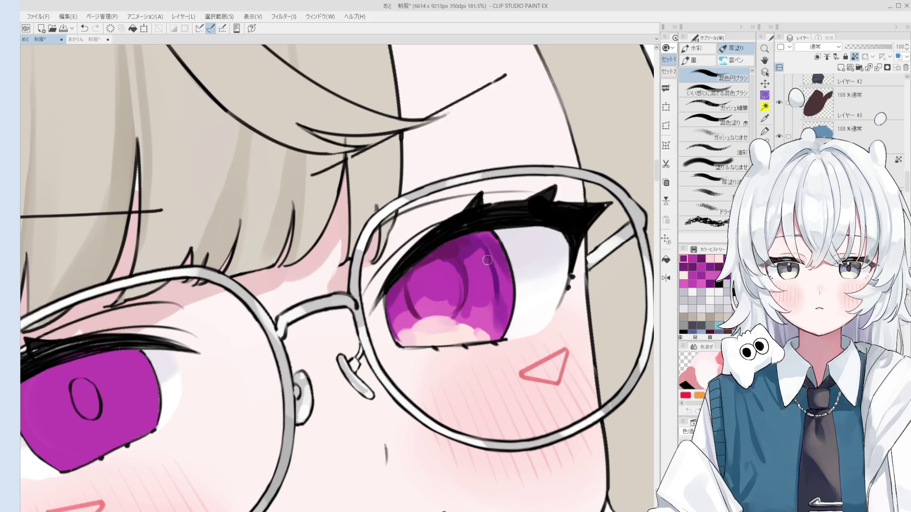
{"action": "scroll", "coordinate": [485, 263], "scroll_direction": "down", "scroll_amount": 8}
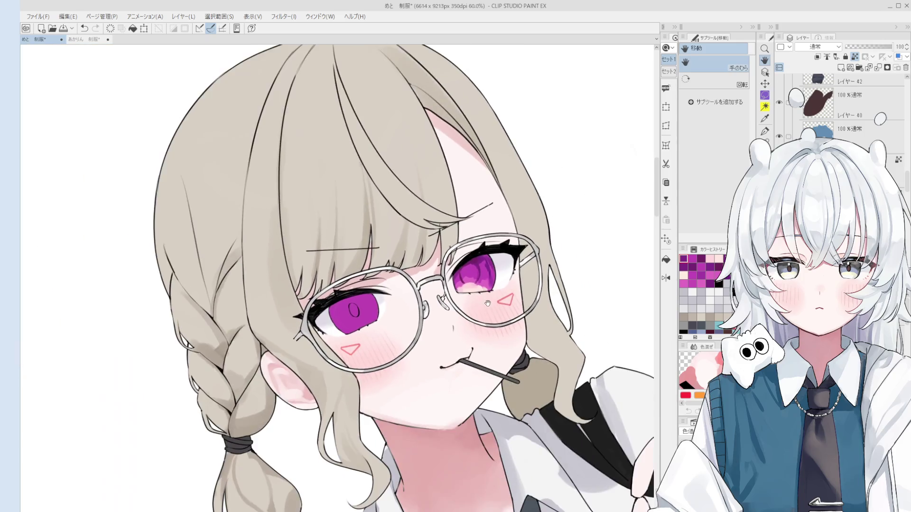
Repaint the lower iris highlight in light pink, comparing it with undo and redo
{"action": "scroll", "coordinate": [479, 273], "scroll_direction": "up", "scroll_amount": 3}
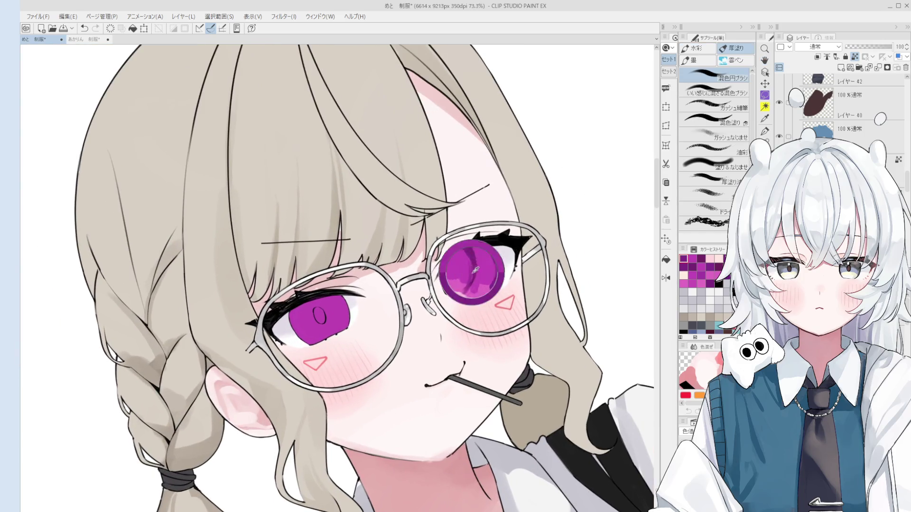
{"action": "scroll", "coordinate": [471, 281], "scroll_direction": "up", "scroll_amount": 2}
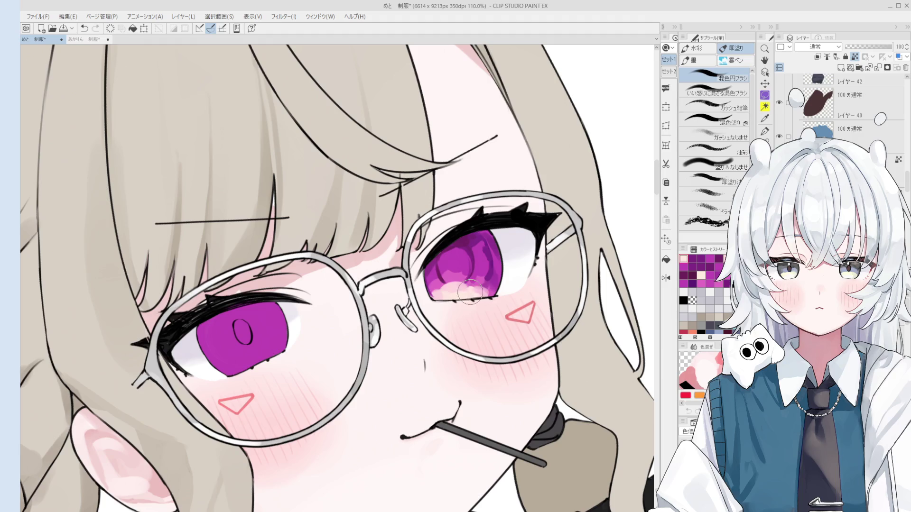
{"action": "mouse_move", "coordinate": [467, 281]}
{"action": "left_mouse_down"}
{"action": "mouse_move", "coordinate": [455, 292]}
{"action": "mouse_move", "coordinate": [433, 289]}
{"action": "left_mouse_up"}
{"action": "key", "text": "ctrl+z"}
{"action": "key", "text": "ctrl+y"}
{"action": "key", "text": "ctrl+z"}
{"action": "key", "text": "ctrl+y"}
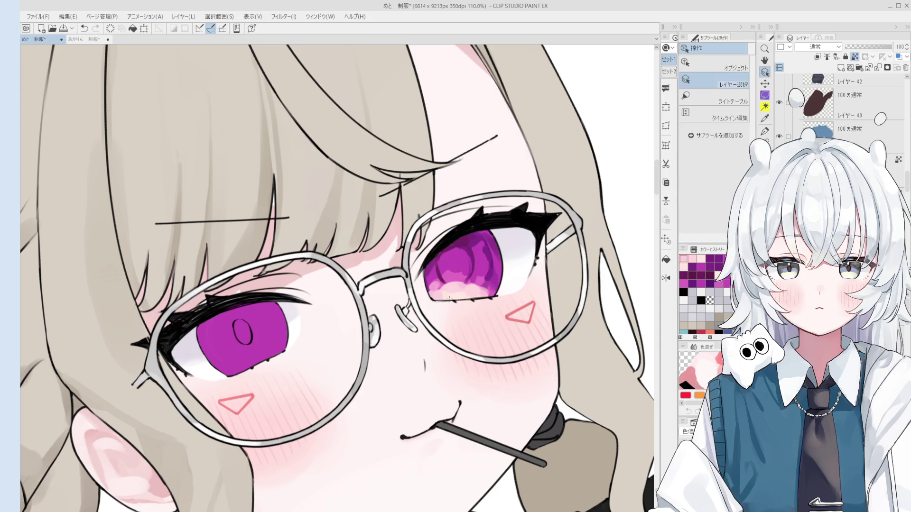
Paint a white oval highlight on the upper right iris
{"action": "scroll", "coordinate": [470, 281], "scroll_direction": "up", "scroll_amount": 5}
{"action": "scroll", "coordinate": [434, 292], "scroll_direction": "down", "scroll_amount": 2}
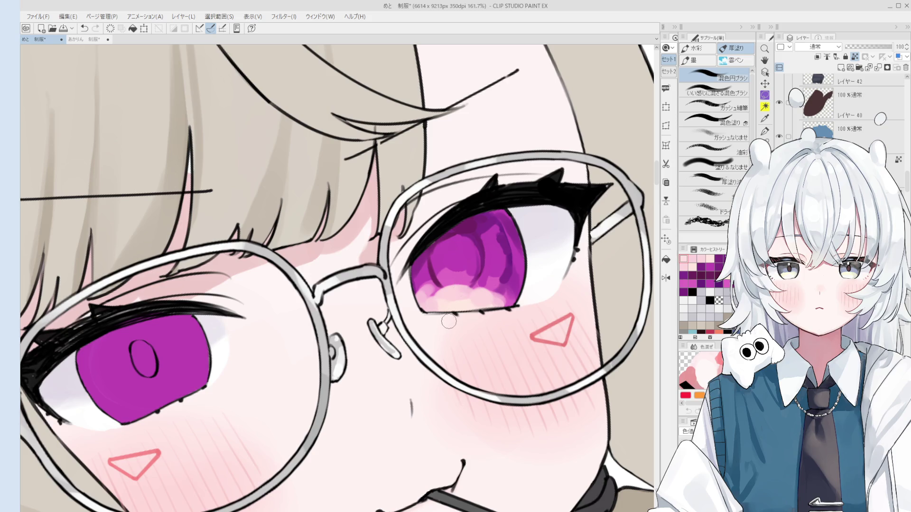
{"action": "key", "text": "o"}
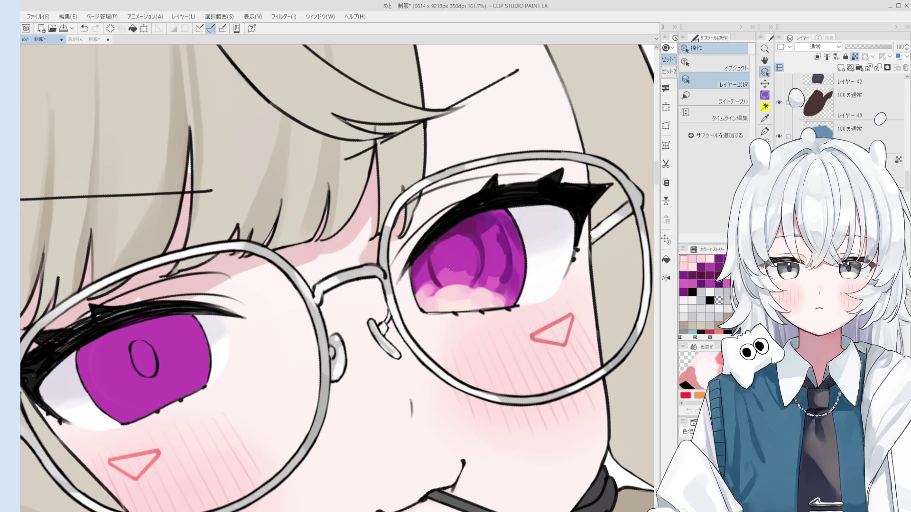
{"action": "key", "text": "b"}
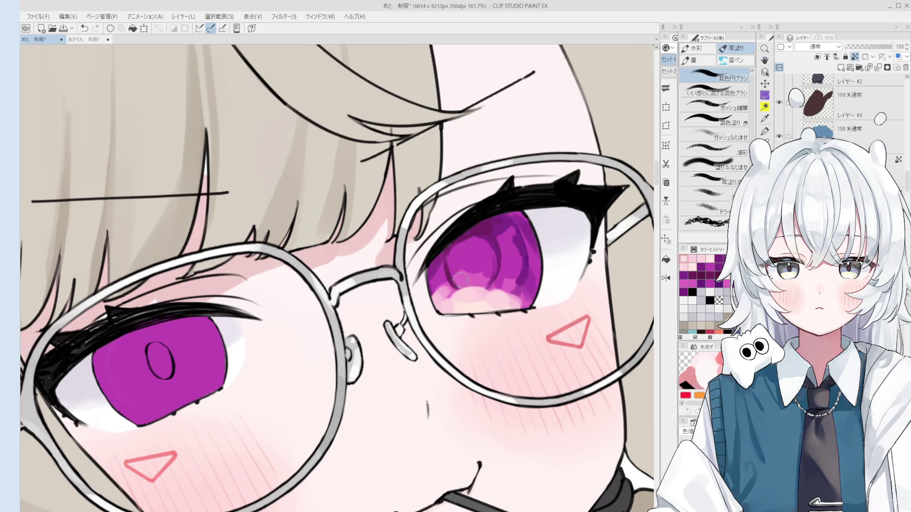
{"action": "left_click_drag", "start_coordinate": [465, 262], "coordinate": [450, 267]}
{"action": "scroll", "coordinate": [468, 265], "scroll_direction": "down", "scroll_amount": 3}
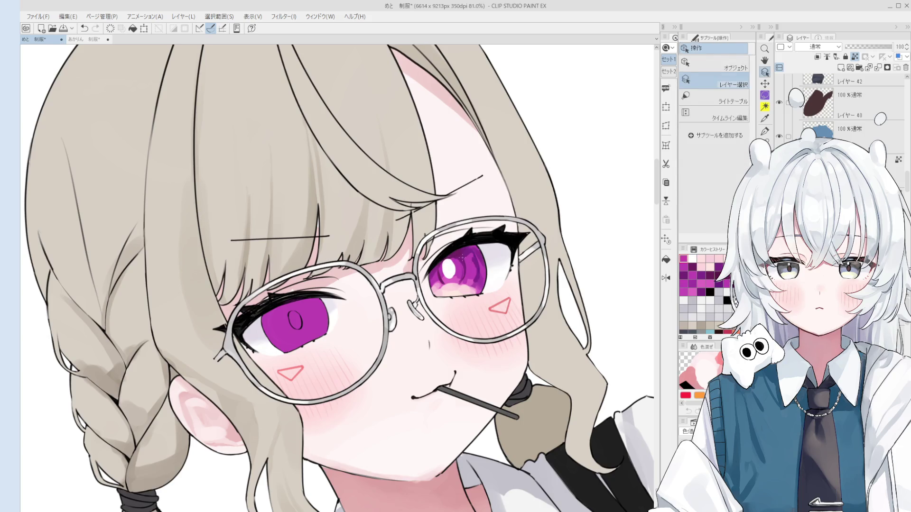
Cover the lower part of the white iris highlight with purple, undoing a stray edge stroke
{"action": "scroll", "coordinate": [447, 256], "scroll_direction": "up", "scroll_amount": 2}
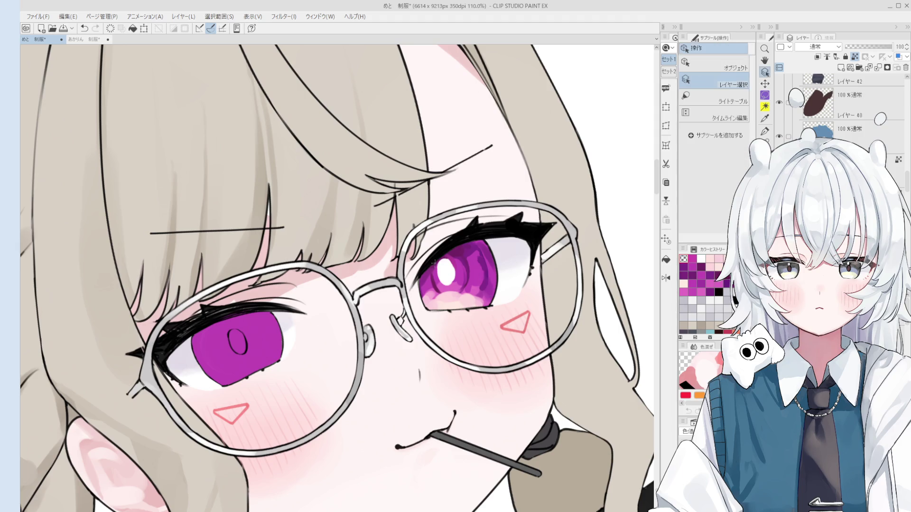
{"action": "scroll", "coordinate": [441, 263], "scroll_direction": "up", "scroll_amount": 3}
{"action": "key", "text": "b"}
{"action": "scroll", "coordinate": [459, 284], "scroll_direction": "up", "scroll_amount": 1}
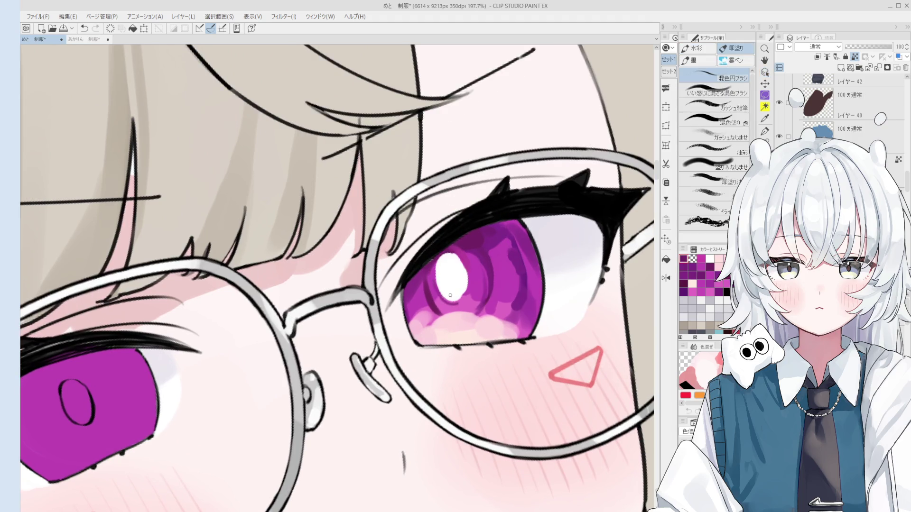
{"action": "key", "text": "ctrl+z"}
{"action": "key", "text": "ctrl+z"}
{"action": "key", "text": "ctrl+z"}
{"action": "mouse_move", "coordinate": [461, 299]}
{"action": "left_mouse_down"}
{"action": "mouse_move", "coordinate": [433, 286]}
{"action": "mouse_move", "coordinate": [434, 298]}
{"action": "mouse_move", "coordinate": [426, 280]}
{"action": "left_mouse_up"}
{"action": "scroll", "coordinate": [483, 298], "scroll_direction": "up", "scroll_amount": 1}
{"action": "key", "text": "ctrl+z"}
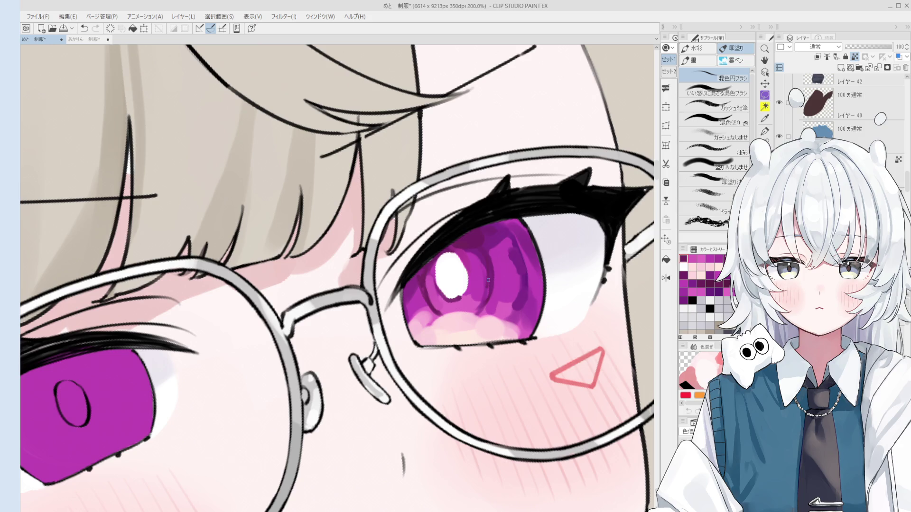
{"action": "scroll", "coordinate": [488, 279], "scroll_direction": "down", "scroll_amount": 5}
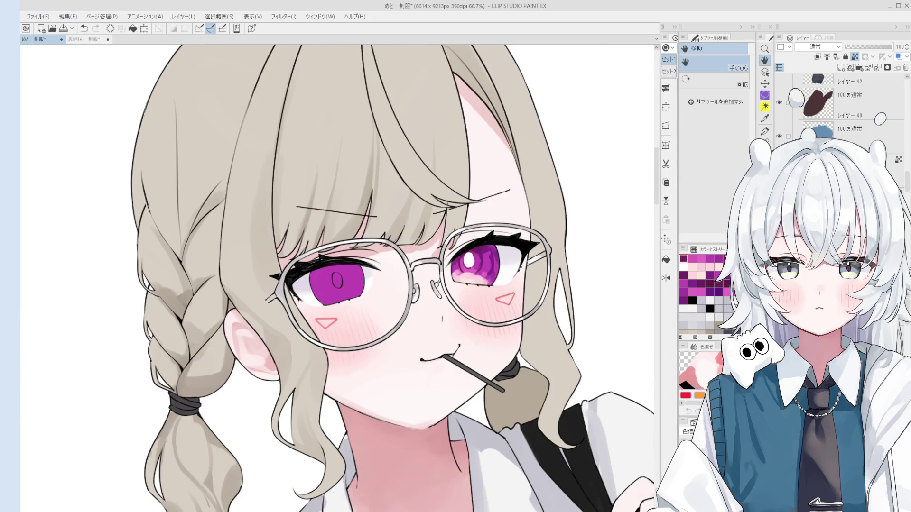
Turn off visibility of the glasses layers and Folder 1 in the Layer palette
{"action": "scroll", "coordinate": [898, 158], "scroll_direction": "down", "scroll_amount": 5}
{"action": "scroll", "coordinate": [898, 158], "scroll_direction": "down", "scroll_amount": 5}
{"action": "left_click", "coordinate": [779, 158]}
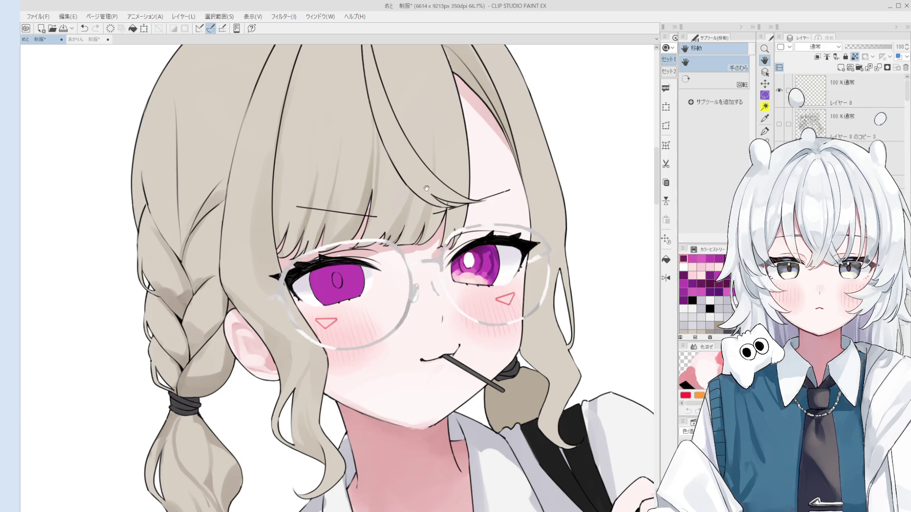
{"action": "left_click", "coordinate": [778, 158]}
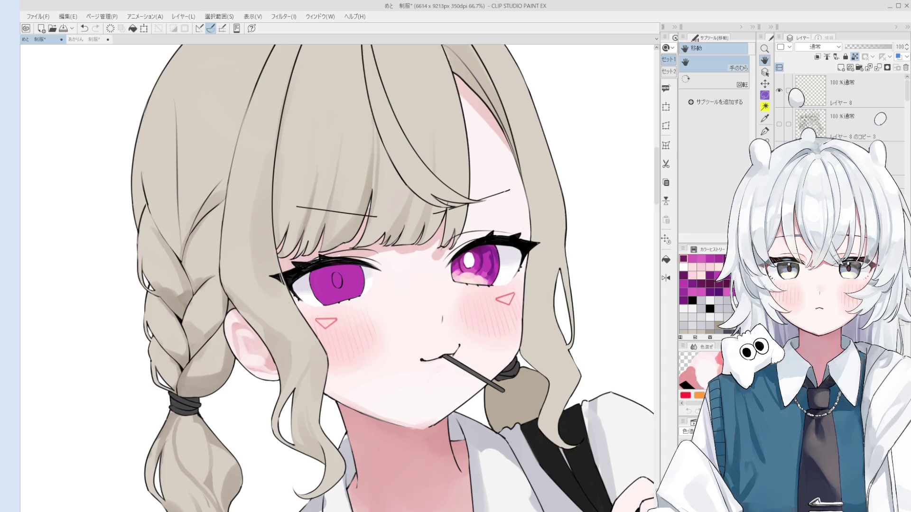
{"action": "scroll", "coordinate": [544, 218], "scroll_direction": "down", "scroll_amount": 6}
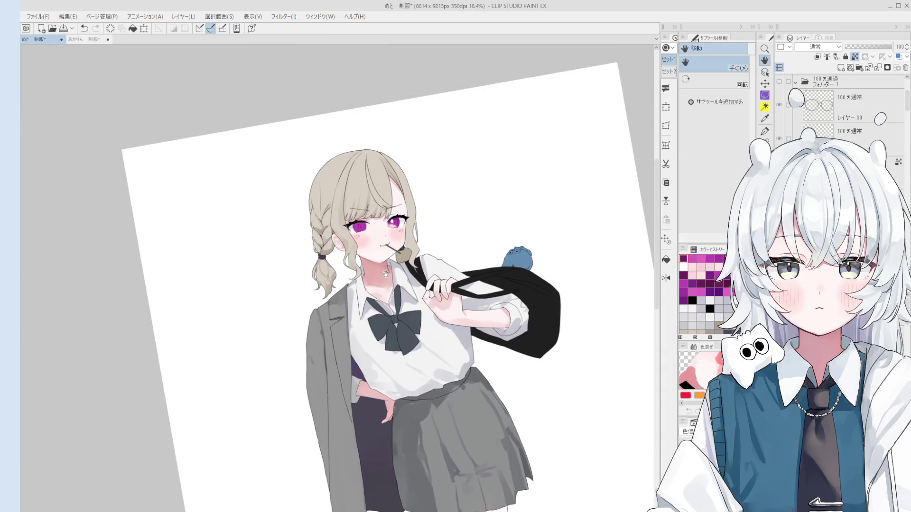
{"action": "scroll", "coordinate": [782, 102], "scroll_direction": "up", "scroll_amount": 1}
{"action": "left_click", "coordinate": [779, 94]}
{"action": "left_click", "coordinate": [779, 92]}
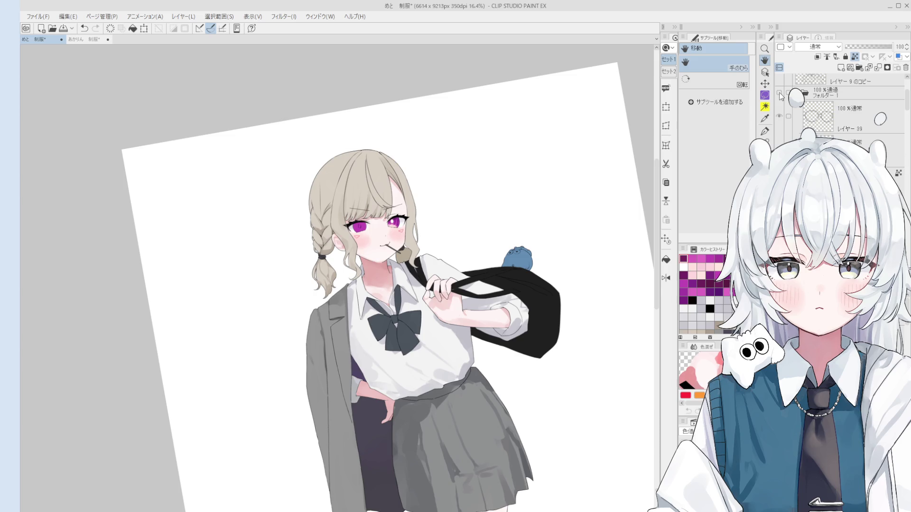
{"action": "scroll", "coordinate": [401, 284], "scroll_direction": "up", "scroll_amount": 10}
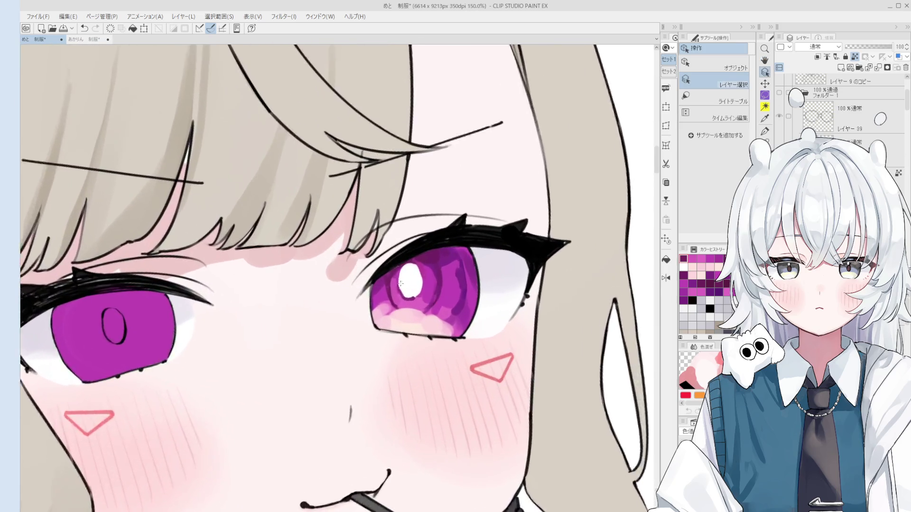
Brighten the right eye's highlight with white using 混色円ブラシ, then pick up the lower iris pink
{"action": "scroll", "coordinate": [401, 283], "scroll_direction": "up", "scroll_amount": 1}
{"action": "key", "text": "b"}
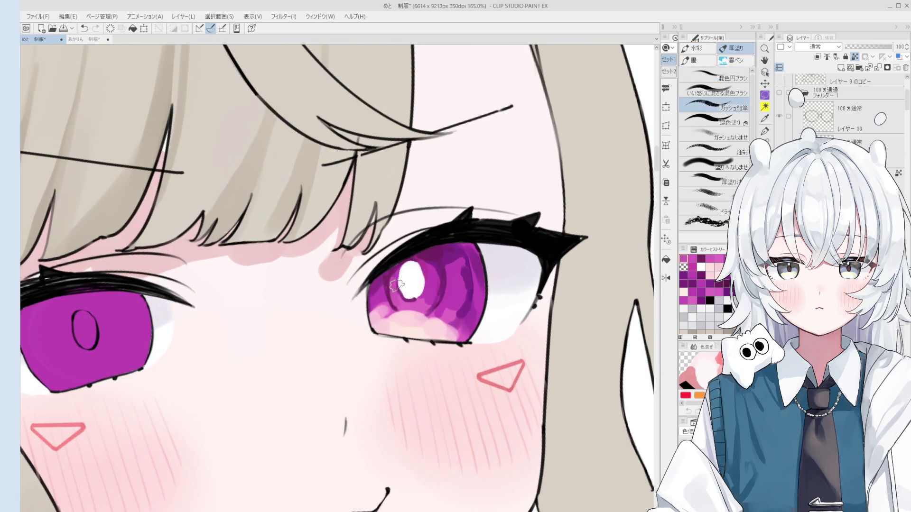
{"action": "left_click", "coordinate": [403, 271], "text": "alt"}
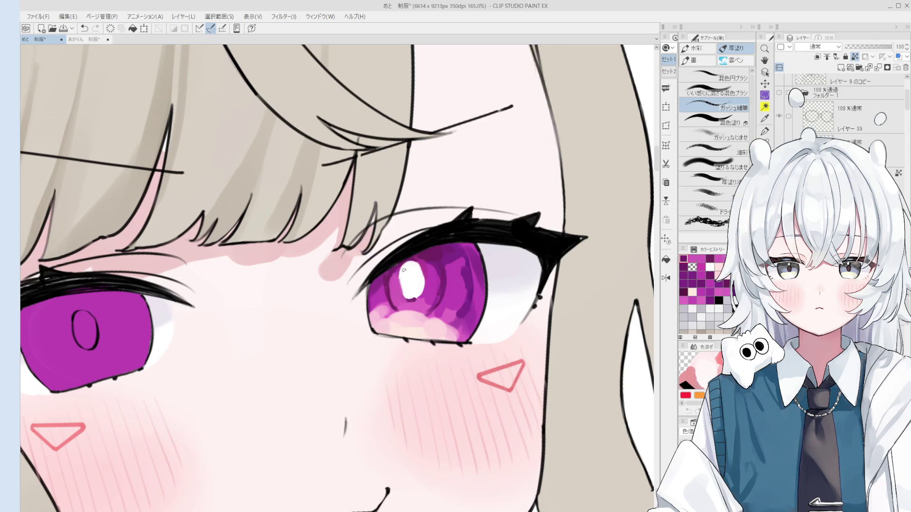
{"action": "left_click", "coordinate": [407, 278], "text": "alt"}
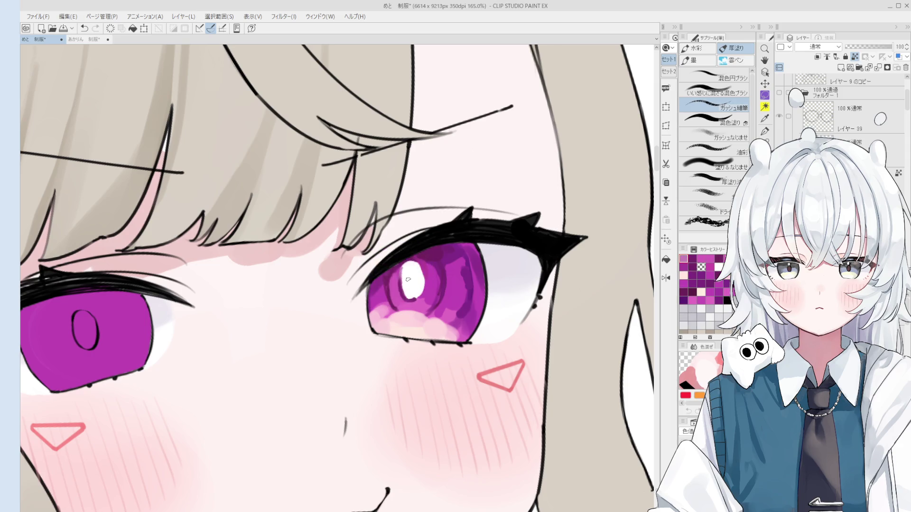
{"action": "left_click", "coordinate": [407, 280], "text": "alt"}
{"action": "key", "text": "b"}
{"action": "left_click_drag", "start_coordinate": [404, 273], "coordinate": [404, 288]}
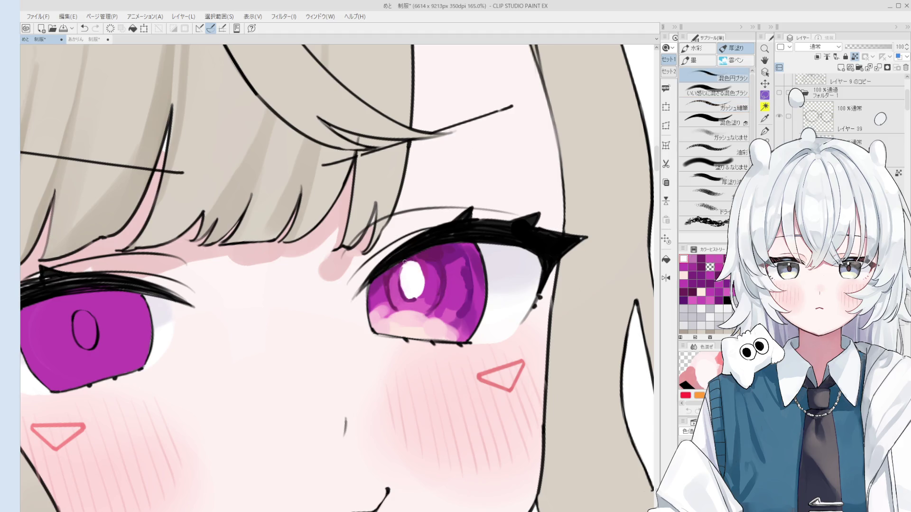
{"action": "left_click", "coordinate": [414, 313], "text": "alt"}
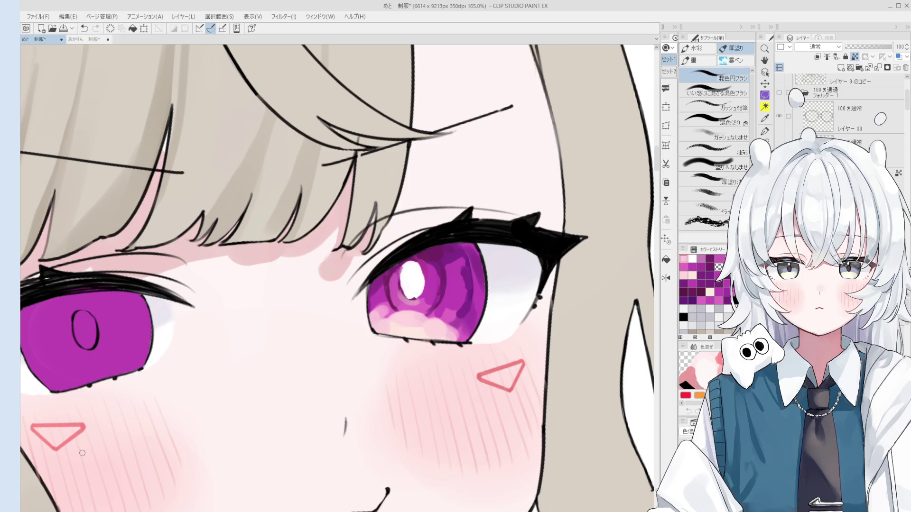
{"action": "scroll", "coordinate": [422, 294], "scroll_direction": "down", "scroll_amount": 4}
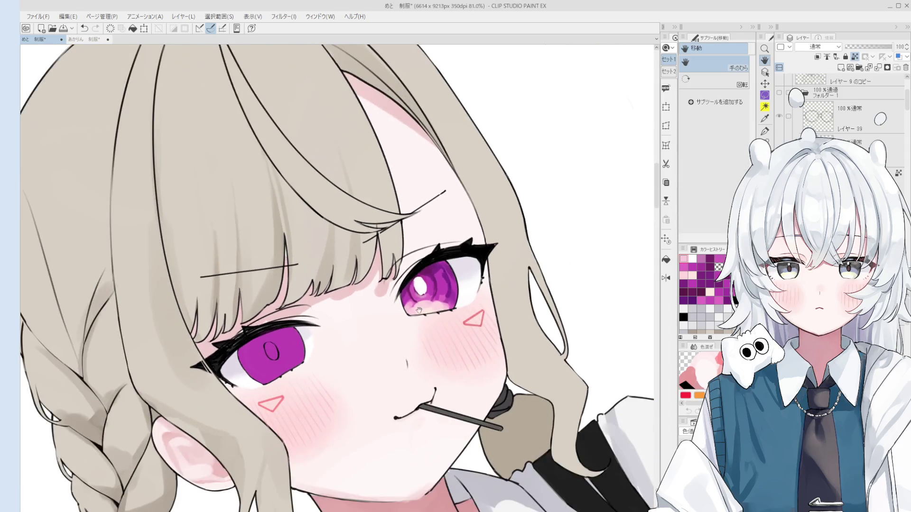
{"action": "key", "text": "o"}
{"action": "key", "text": "b"}
{"action": "scroll", "coordinate": [431, 266], "scroll_direction": "up", "scroll_amount": 1}
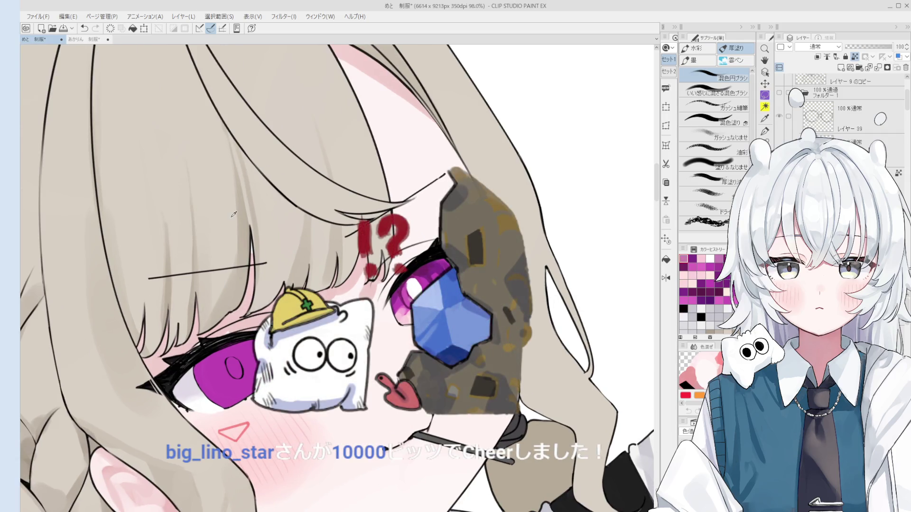
{"action": "key", "text": "o"}
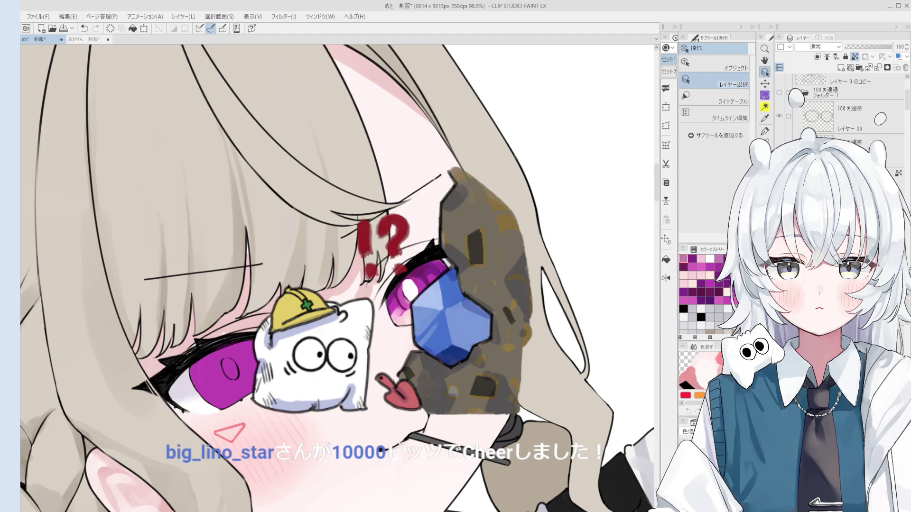
{"action": "key", "text": "h"}
{"action": "left_click_drag", "start_coordinate": [332, 266], "coordinate": [355, 265]}
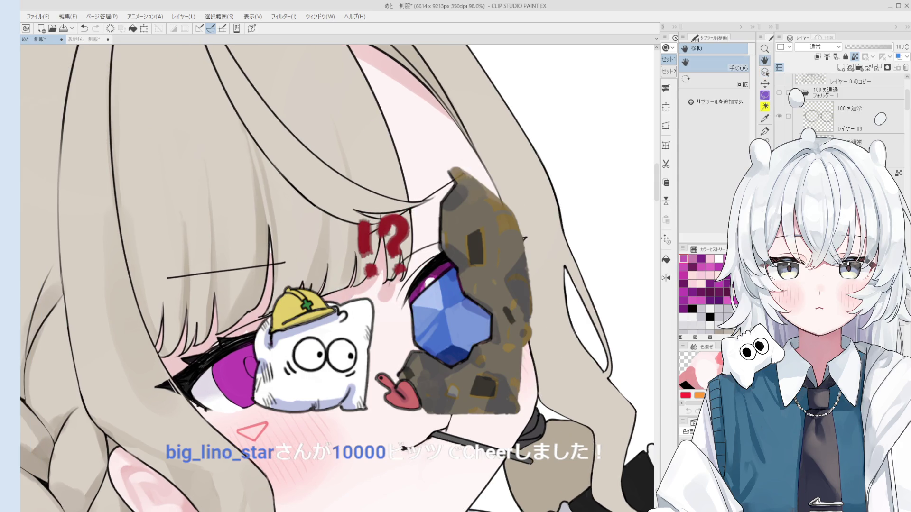
{"action": "key", "text": "o"}
{"action": "scroll", "coordinate": [367, 341], "scroll_direction": "up", "scroll_amount": 3}
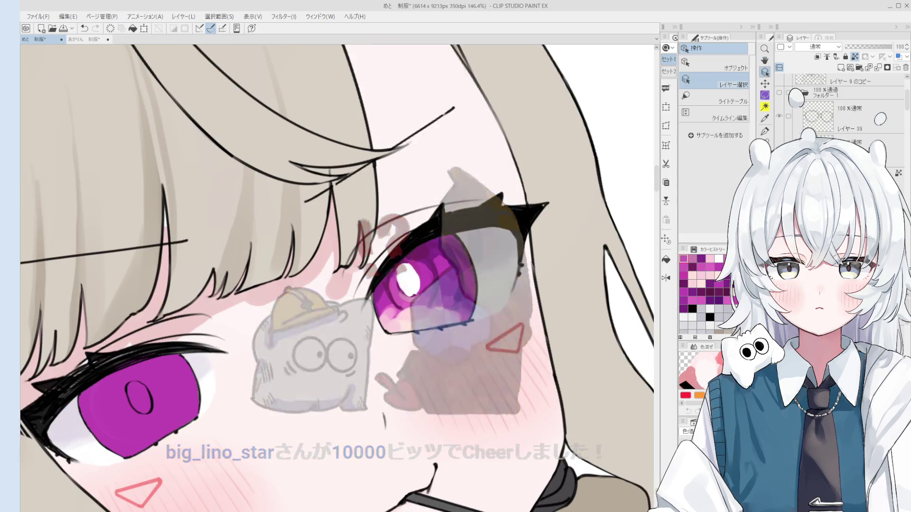
Paint darker purple strokes on the right and upper-right of the iris
{"action": "left_click_drag", "start_coordinate": [443, 280], "coordinate": [440, 300]}
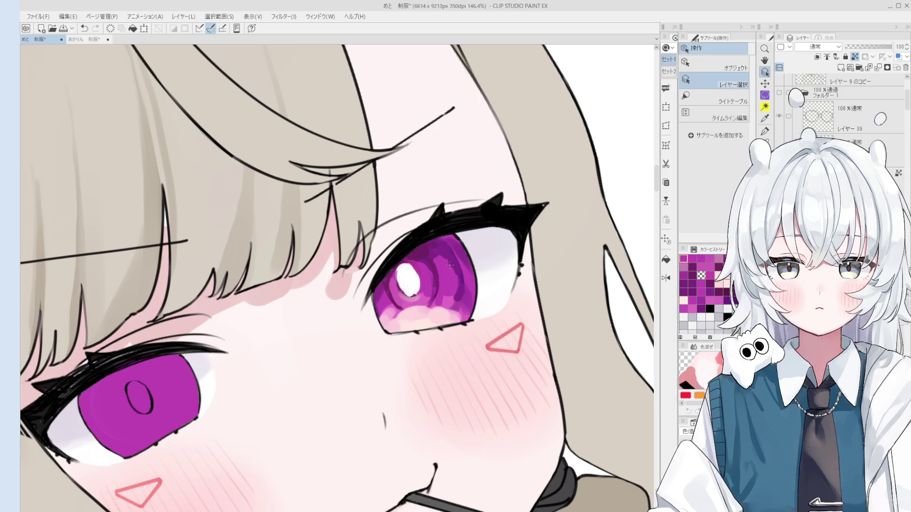
{"action": "scroll", "coordinate": [449, 262], "scroll_direction": "up", "scroll_amount": 3}
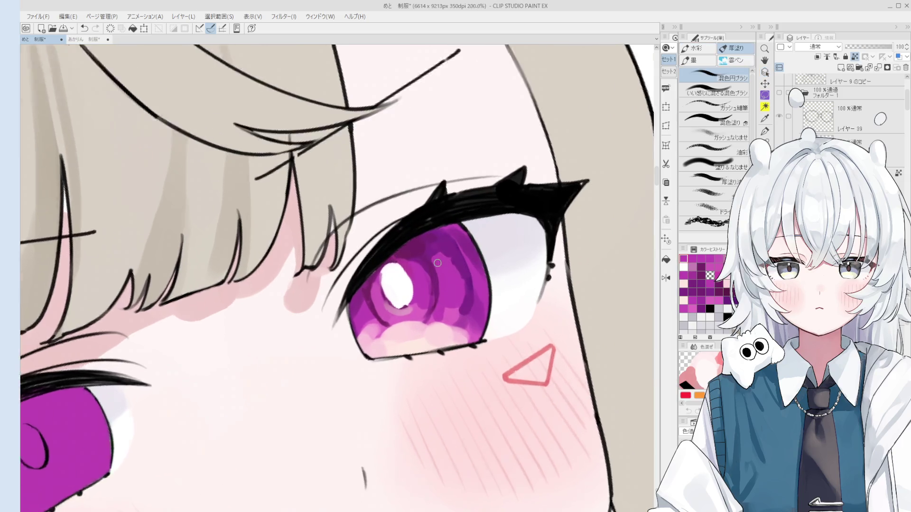
{"action": "scroll", "coordinate": [440, 251], "scroll_direction": "down", "scroll_amount": 2}
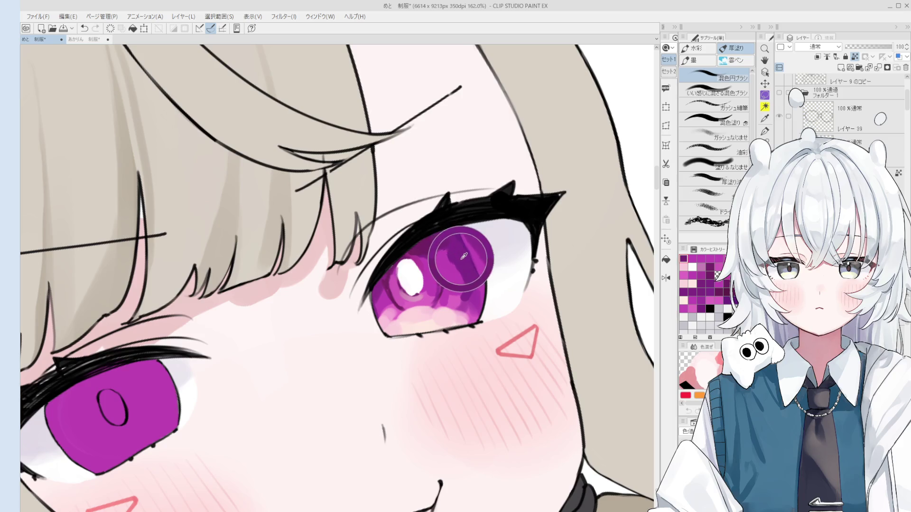
{"action": "left_click_drag", "start_coordinate": [464, 296], "coordinate": [459, 287]}
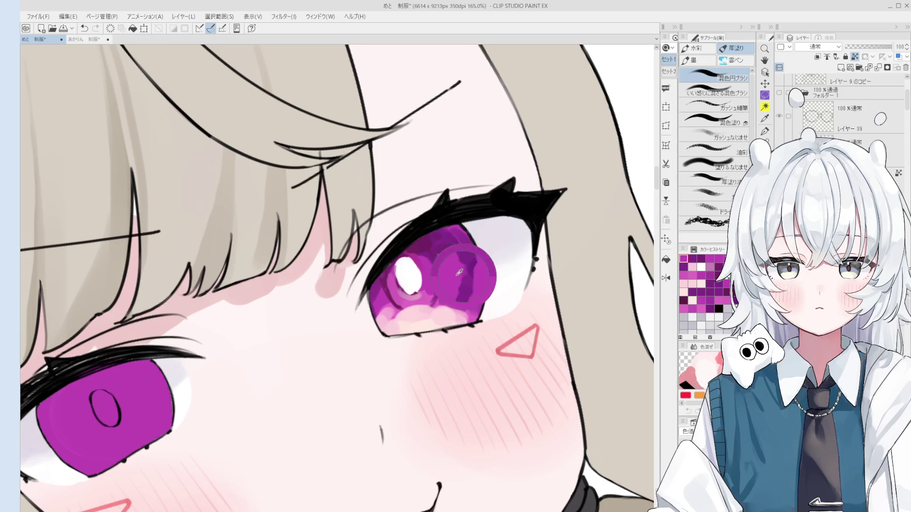
{"action": "scroll", "coordinate": [465, 294], "scroll_direction": "up", "scroll_amount": 1}
{"action": "scroll", "coordinate": [332, 275], "scroll_direction": "down", "scroll_amount": 1}
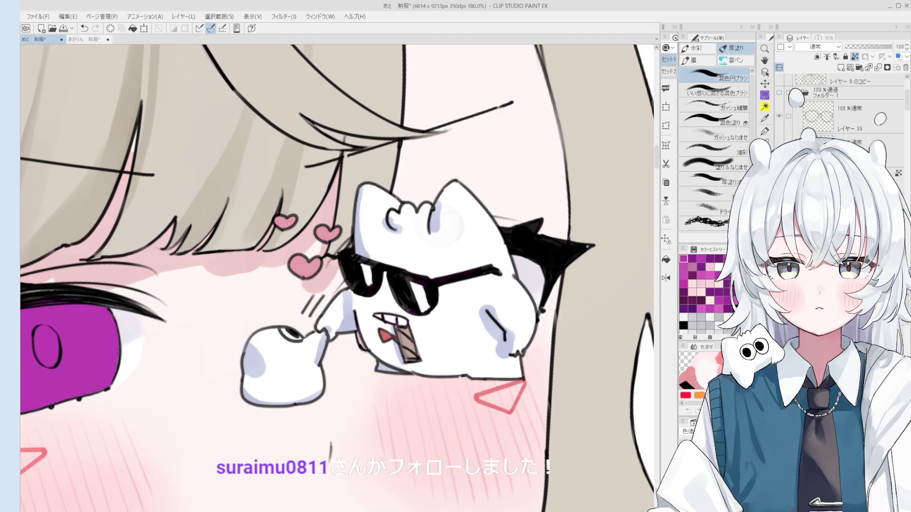
{"action": "scroll", "coordinate": [443, 308], "scroll_direction": "up", "scroll_amount": 2}
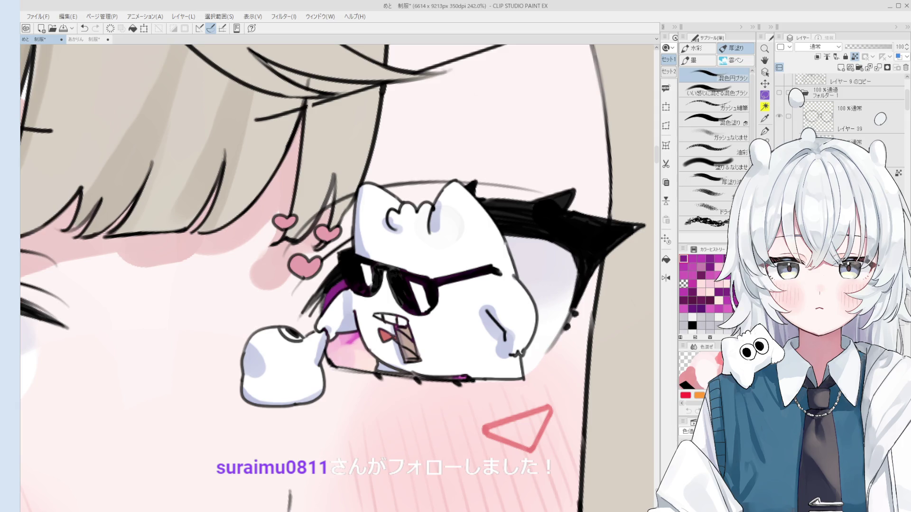
{"action": "scroll", "coordinate": [317, 475], "scroll_direction": "down", "scroll_amount": 2}
{"action": "scroll", "coordinate": [499, 295], "scroll_direction": "up", "scroll_amount": 3}
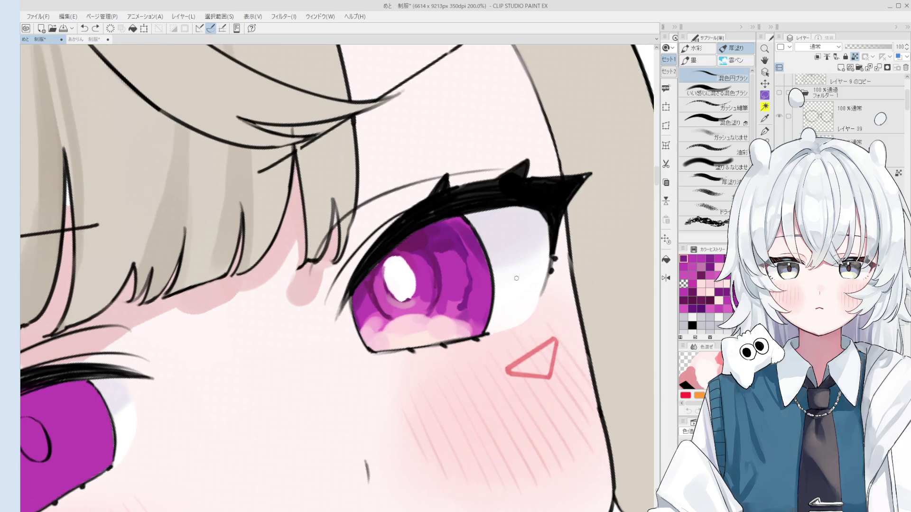
{"action": "scroll", "coordinate": [465, 266], "scroll_direction": "up", "scroll_amount": 2}
{"action": "scroll", "coordinate": [470, 237], "scroll_direction": "up", "scroll_amount": 1}
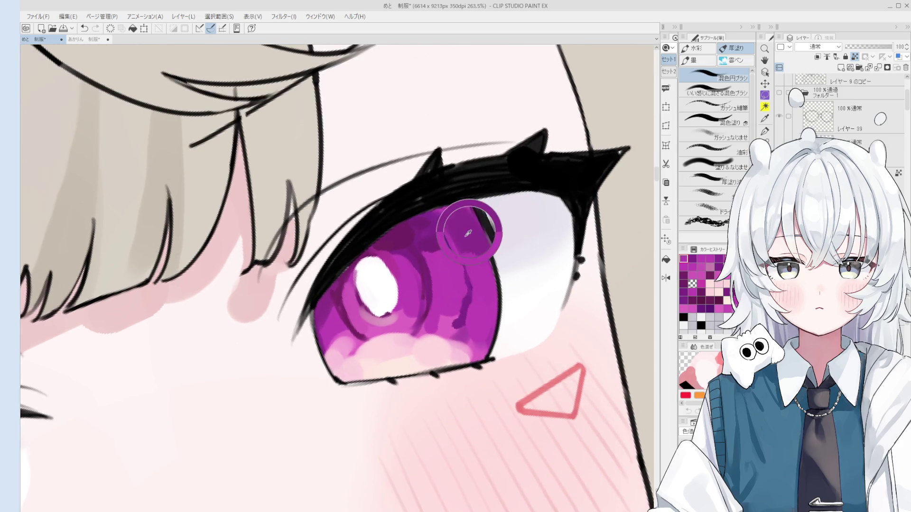
{"action": "scroll", "coordinate": [468, 233], "scroll_direction": "up", "scroll_amount": 1}
{"action": "scroll", "coordinate": [451, 259], "scroll_direction": "up", "scroll_amount": 1}
{"action": "mouse_move", "coordinate": [449, 262]}
{"action": "left_mouse_down"}
{"action": "mouse_move", "coordinate": [427, 261]}
{"action": "mouse_move", "coordinate": [451, 252]}
{"action": "mouse_move", "coordinate": [463, 264]}
{"action": "mouse_move", "coordinate": [456, 293]}
{"action": "left_mouse_up"}
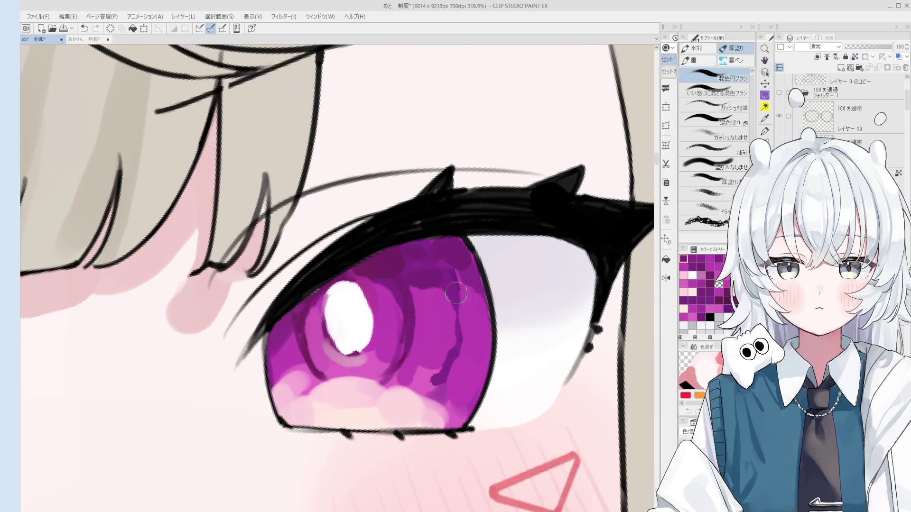
Add light pink along the iris's upper-right edge, undoing a stray dark stroke
{"action": "left_click", "coordinate": [427, 417], "text": "alt"}
{"action": "left_click_drag", "start_coordinate": [427, 417], "coordinate": [421, 422]}
{"action": "left_click_drag", "start_coordinate": [448, 243], "coordinate": [464, 294]}
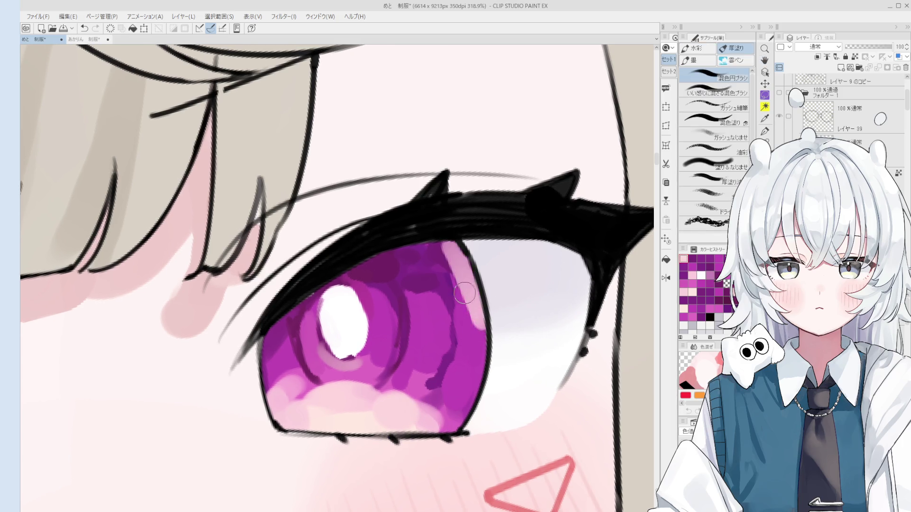
{"action": "scroll", "coordinate": [469, 332], "scroll_direction": "down", "scroll_amount": 3}
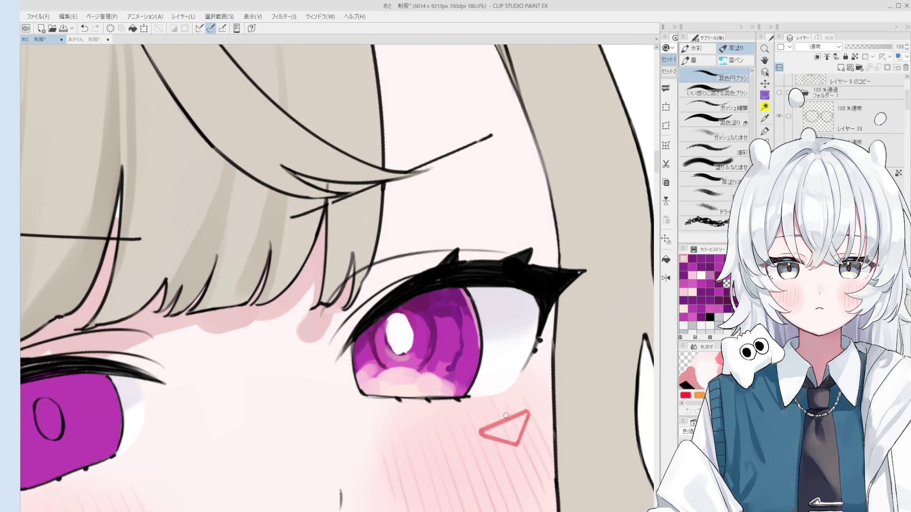
{"action": "left_click", "coordinate": [432, 304], "text": "alt"}
{"action": "mouse_move", "coordinate": [435, 336]}
{"action": "left_mouse_down"}
{"action": "mouse_move", "coordinate": [430, 313]}
{"action": "mouse_move", "coordinate": [426, 325]}
{"action": "left_mouse_up"}
{"action": "key", "text": "ctrl+z"}
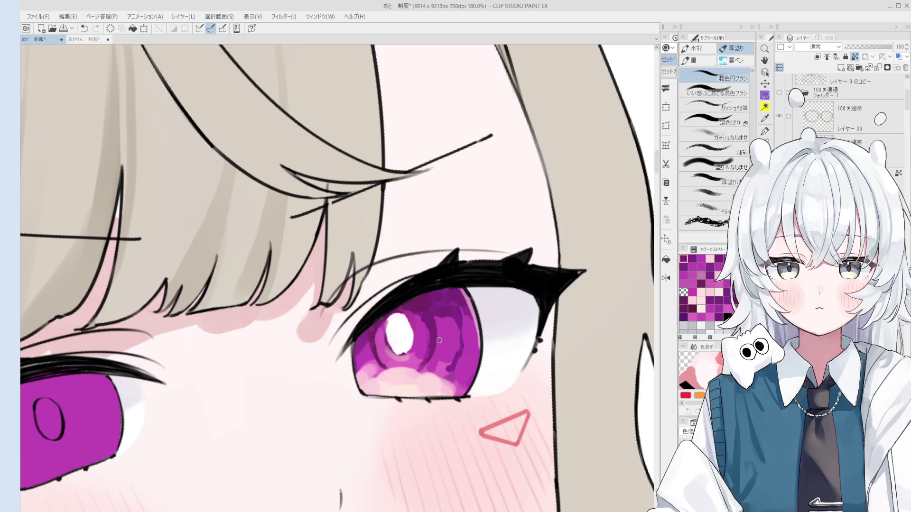
Repaint the purple iris under the upper lashes, then switch to ガッシュ細筆 and sample white
{"action": "scroll", "coordinate": [439, 340], "scroll_direction": "up", "scroll_amount": 2}
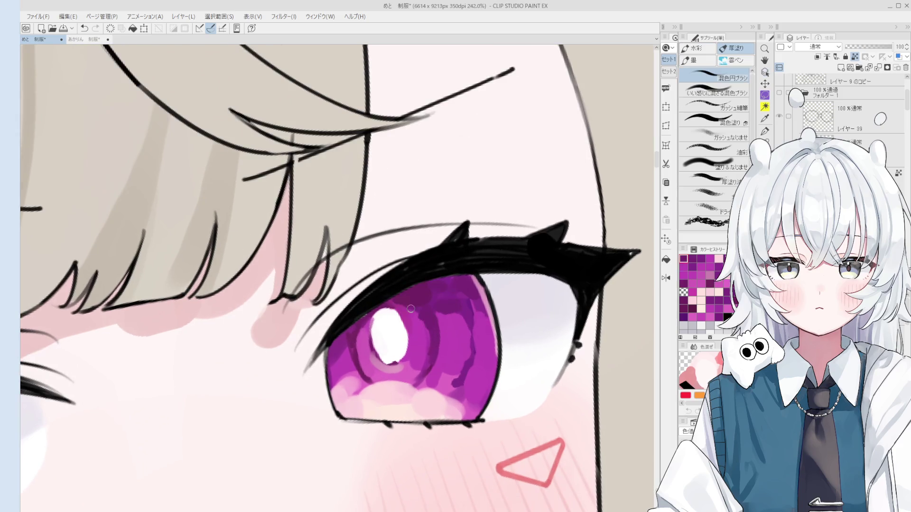
{"action": "scroll", "coordinate": [395, 306], "scroll_direction": "down", "scroll_amount": 1}
{"action": "scroll", "coordinate": [372, 323], "scroll_direction": "up", "scroll_amount": 1}
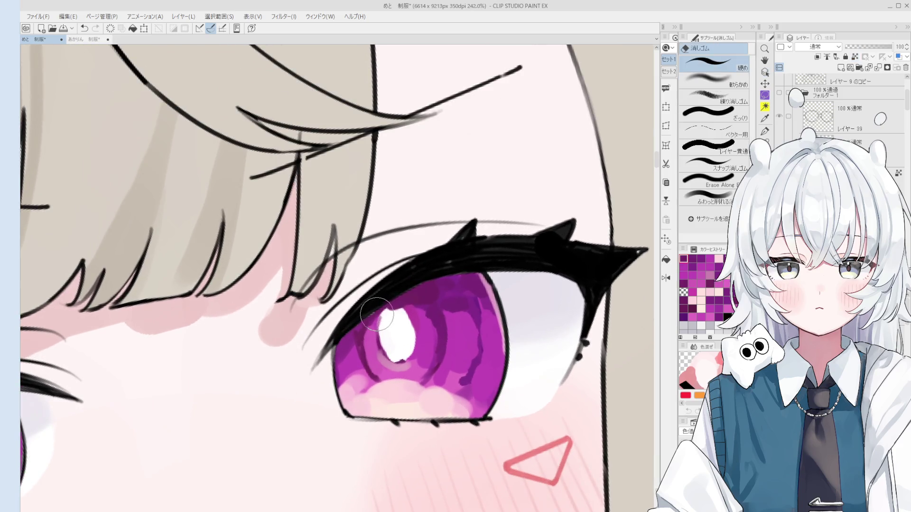
{"action": "left_click", "coordinate": [373, 317], "text": "alt"}
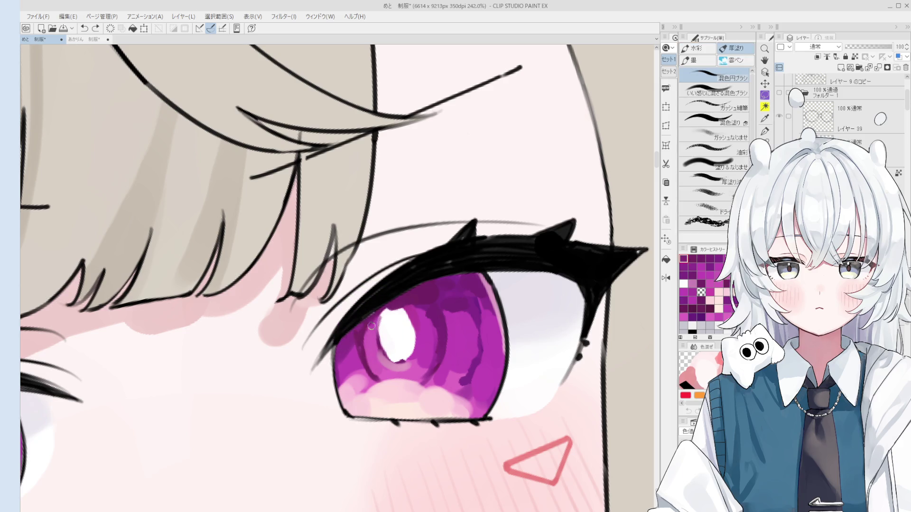
{"action": "left_click_drag", "start_coordinate": [403, 291], "coordinate": [418, 304]}
{"action": "left_click", "coordinate": [714, 104]}
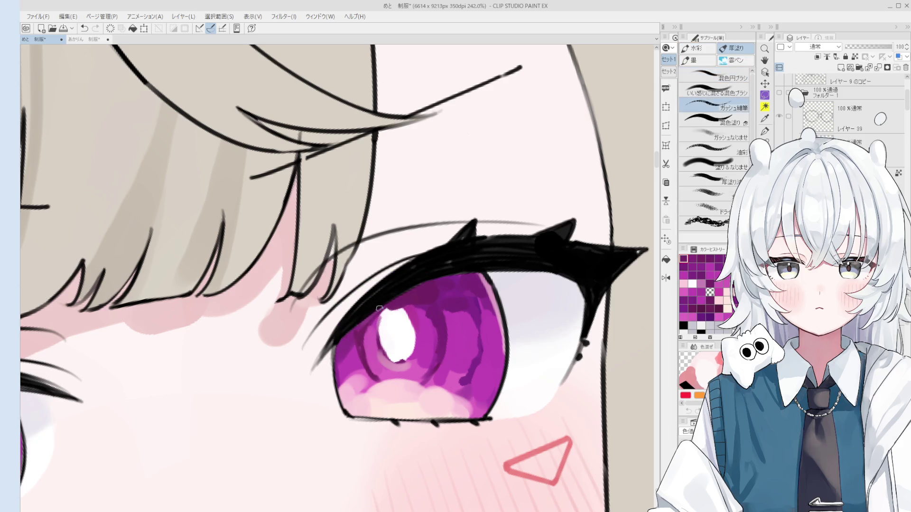
{"action": "left_click", "coordinate": [394, 308], "text": "alt"}
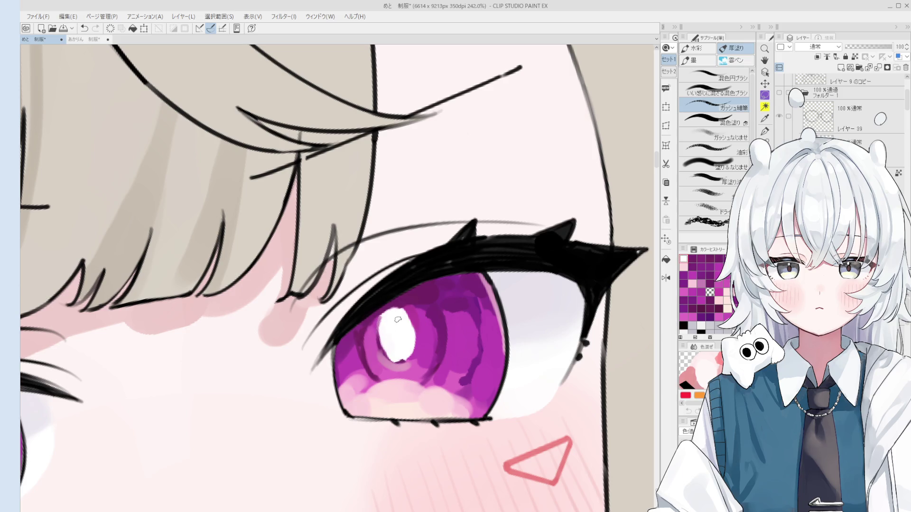
{"action": "key", "text": "o"}
{"action": "left_click", "coordinate": [420, 293], "text": "alt"}
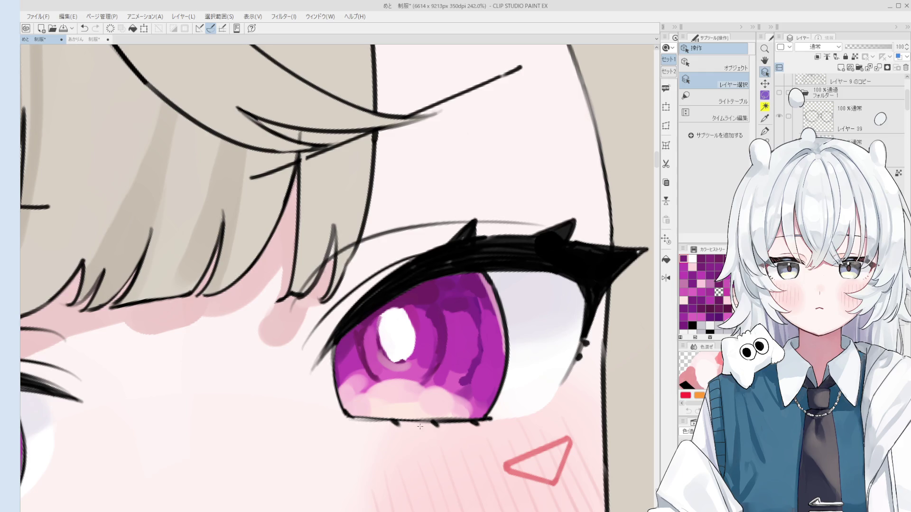
{"action": "scroll", "coordinate": [420, 426], "scroll_direction": "up", "scroll_amount": 1}
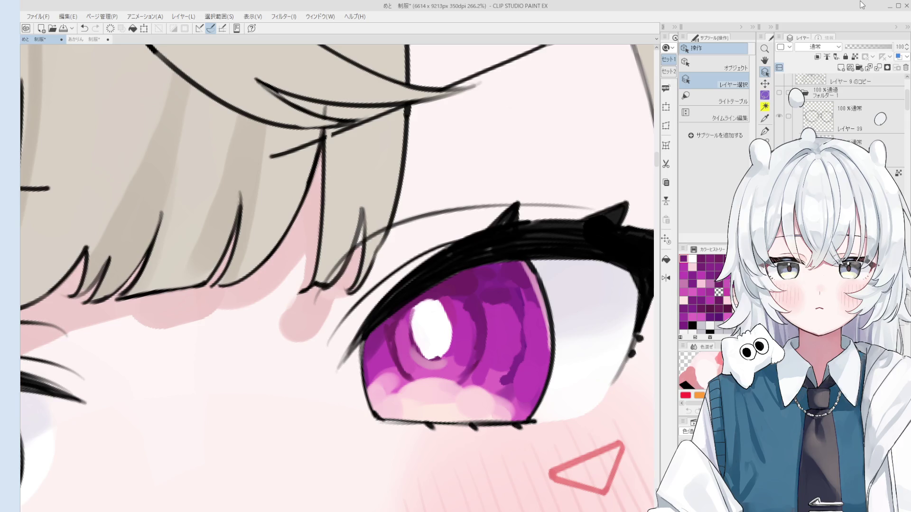
{"action": "scroll", "coordinate": [449, 351], "scroll_direction": "down", "scroll_amount": 5}
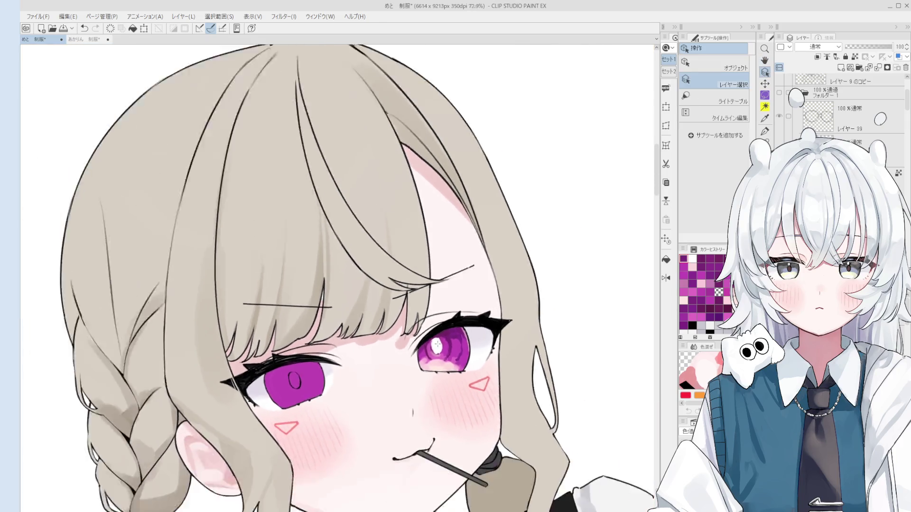
{"action": "left_click_drag", "start_coordinate": [441, 366], "coordinate": [449, 351]}
{"action": "key", "text": "b"}
{"action": "scroll", "coordinate": [448, 342], "scroll_direction": "up", "scroll_amount": 4}
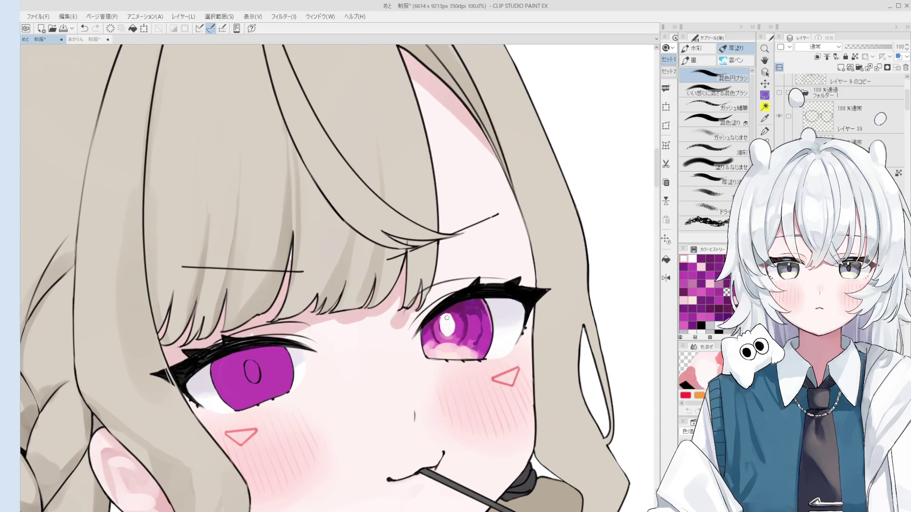
{"action": "scroll", "coordinate": [433, 309], "scroll_direction": "down", "scroll_amount": 1}
{"action": "scroll", "coordinate": [433, 309], "scroll_direction": "up", "scroll_amount": 1}
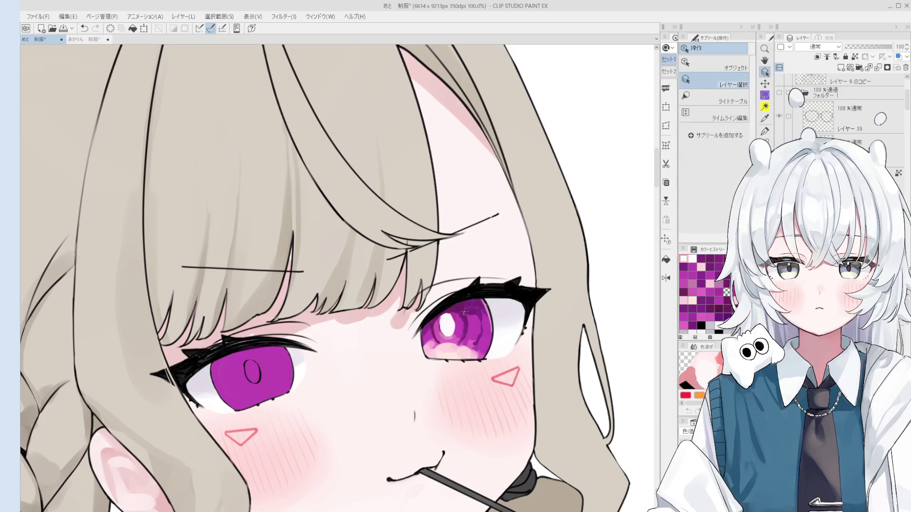
Select the eye's layer from the artwork and test a stroke near the highlight
{"action": "left_click", "coordinate": [449, 331]}
{"action": "scroll", "coordinate": [503, 285], "scroll_direction": "up", "scroll_amount": 1}
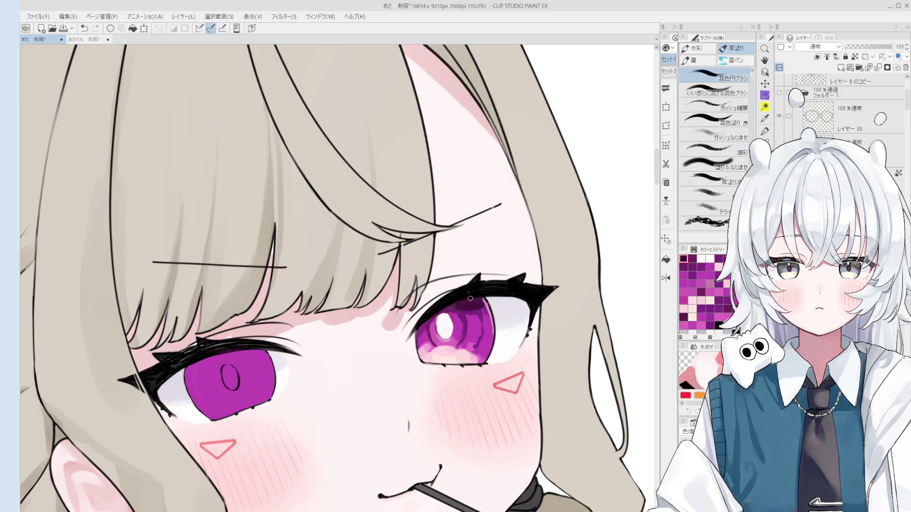
{"action": "key", "text": "o"}
{"action": "left_click", "coordinate": [471, 309], "text": "ctrl"}
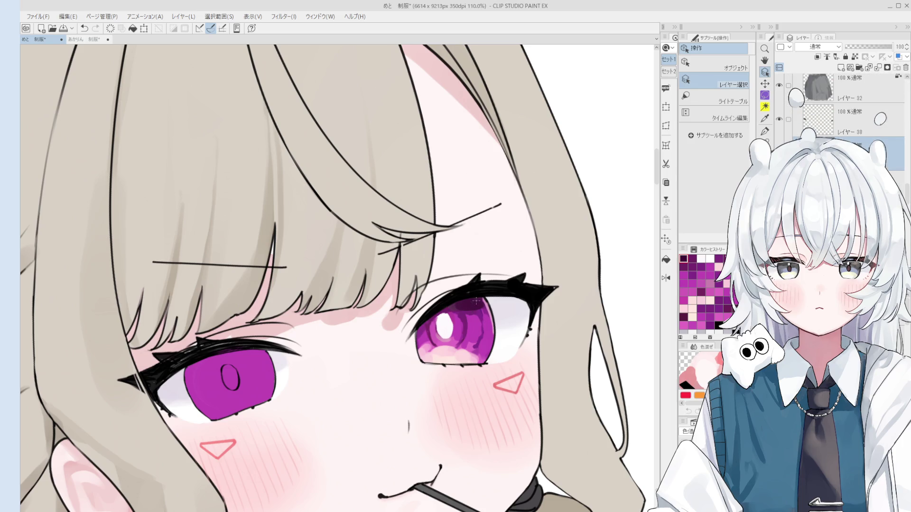
{"action": "key", "text": "b"}
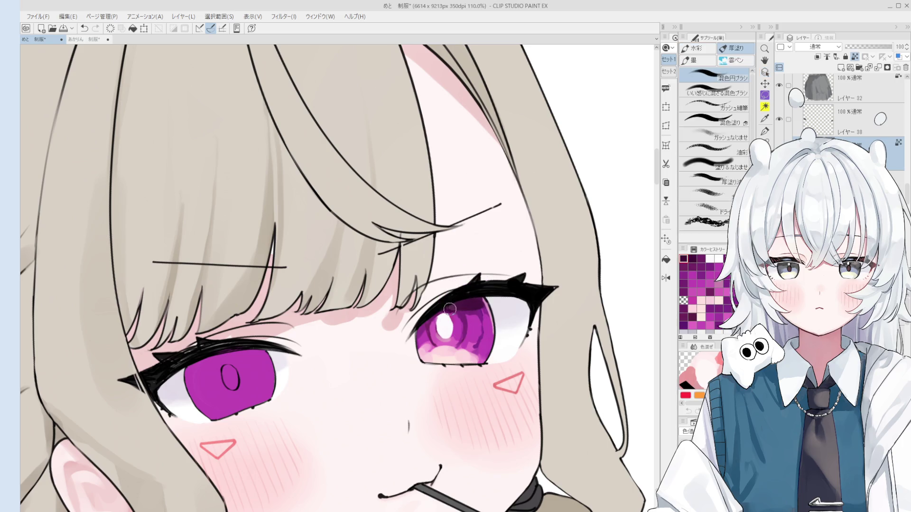
{"action": "mouse_move", "coordinate": [463, 310]}
{"action": "left_mouse_down"}
{"action": "mouse_move", "coordinate": [460, 339]}
{"action": "mouse_move", "coordinate": [461, 332]}
{"action": "left_mouse_up"}
{"action": "key", "text": "ctrl+z"}
{"action": "key", "text": "ctrl+z"}
Darken the highlight's lower-left edge with magenta and narrow it with translucent pink
{"action": "scroll", "coordinate": [459, 316], "scroll_direction": "down", "scroll_amount": 1}
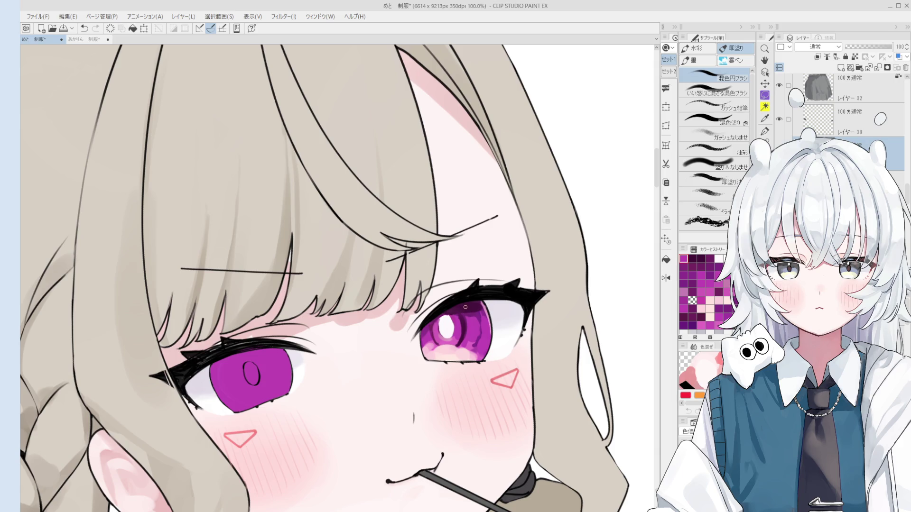
{"action": "scroll", "coordinate": [463, 312], "scroll_direction": "up", "scroll_amount": 3}
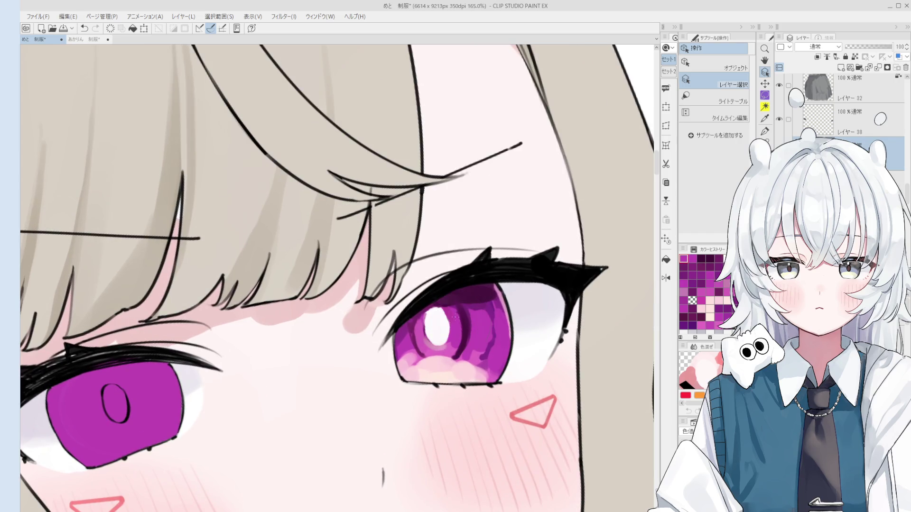
{"action": "scroll", "coordinate": [455, 315], "scroll_direction": "up", "scroll_amount": 1}
{"action": "key", "text": "ctrl+z"}
{"action": "left_click_drag", "start_coordinate": [443, 304], "coordinate": [453, 311]}
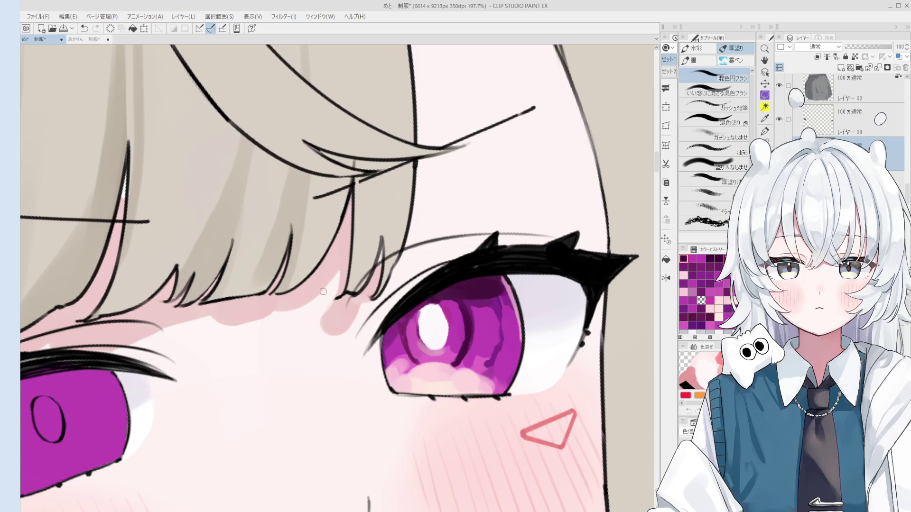
{"action": "left_click", "coordinate": [211, 213], "text": "alt"}
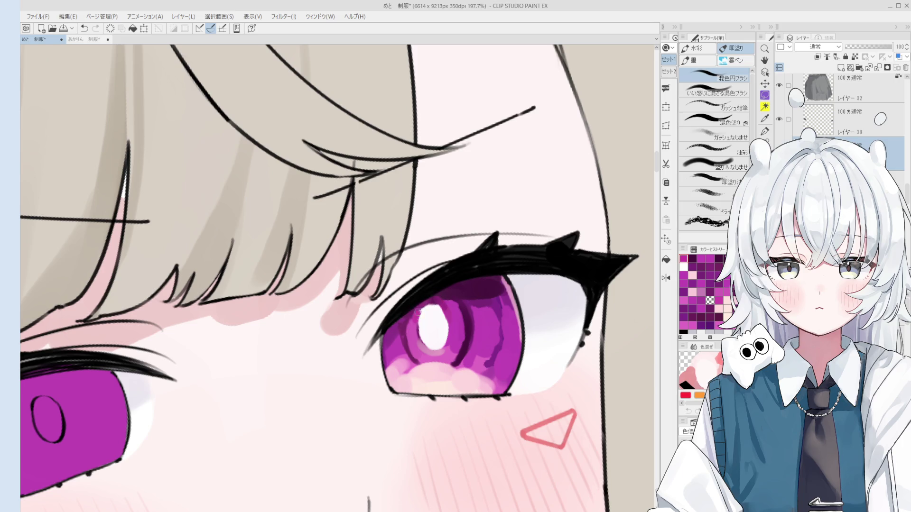
{"action": "left_click_drag", "start_coordinate": [410, 315], "coordinate": [415, 353]}
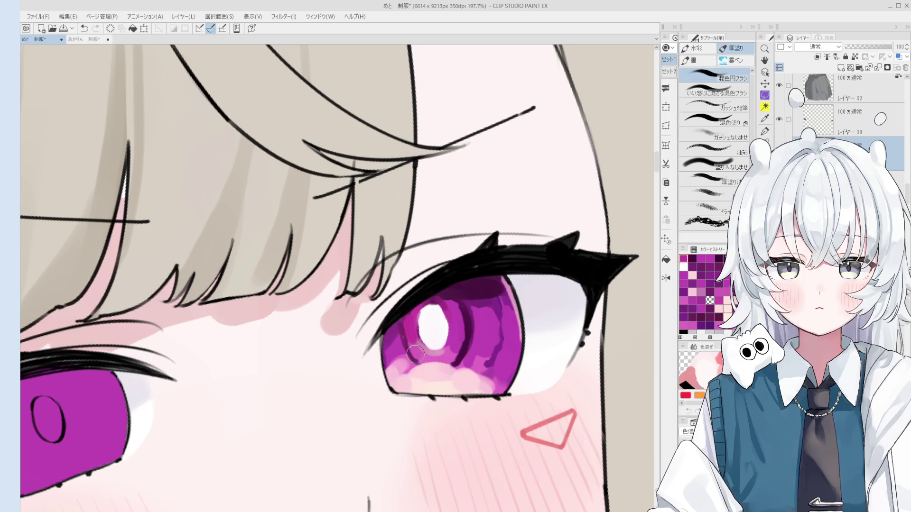
{"action": "mouse_move", "coordinate": [415, 354]}
{"action": "left_mouse_down"}
{"action": "mouse_move", "coordinate": [415, 332]}
{"action": "mouse_move", "coordinate": [431, 325]}
{"action": "mouse_move", "coordinate": [408, 332]}
{"action": "mouse_move", "coordinate": [415, 361]}
{"action": "mouse_move", "coordinate": [404, 319]}
{"action": "left_mouse_up"}
{"action": "scroll", "coordinate": [430, 325], "scroll_direction": "up", "scroll_amount": 3}
{"action": "scroll", "coordinate": [486, 310], "scroll_direction": "down", "scroll_amount": 1}
{"action": "left_click", "coordinate": [485, 311], "text": "alt"}
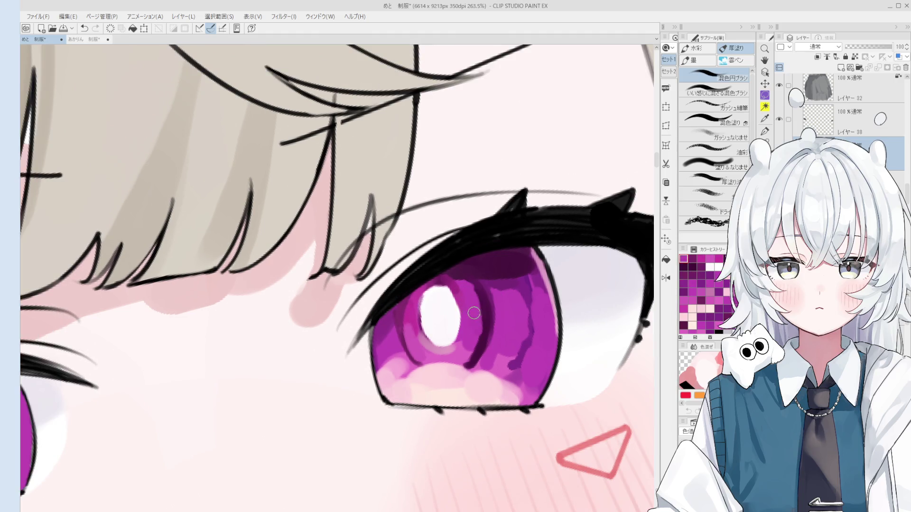
Repaint the highlight as solid white and touch up the iris below it
{"action": "left_click_drag", "start_coordinate": [470, 304], "coordinate": [470, 276]}
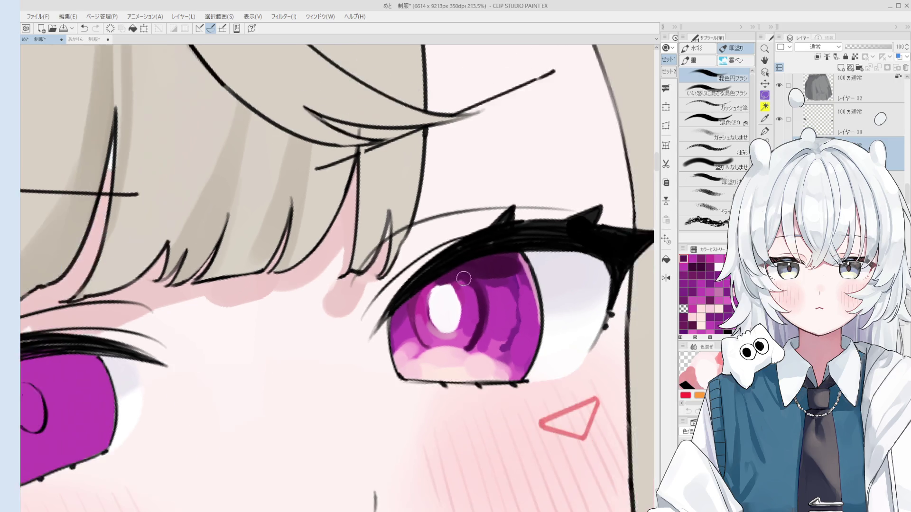
{"action": "scroll", "coordinate": [462, 277], "scroll_direction": "down", "scroll_amount": 2}
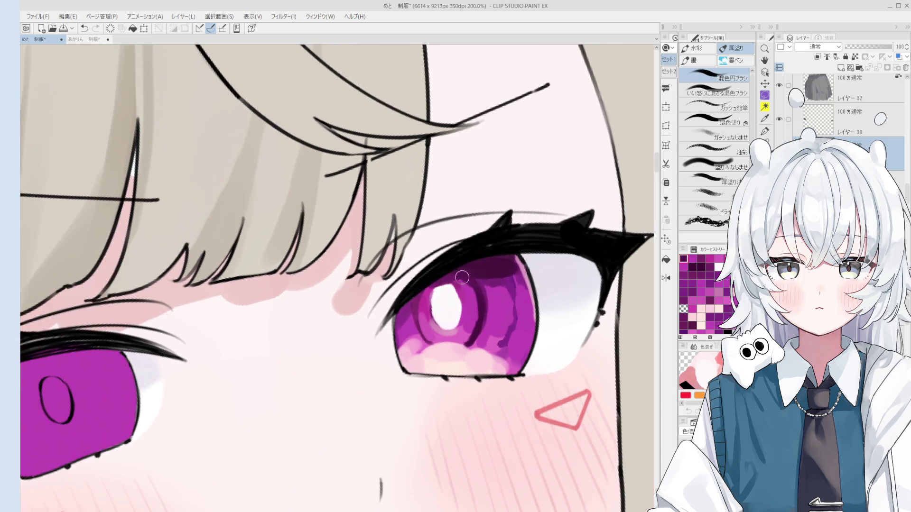
{"action": "left_click", "coordinate": [448, 298], "text": "alt"}
{"action": "mouse_move", "coordinate": [449, 297]}
{"action": "left_mouse_down"}
{"action": "mouse_move", "coordinate": [443, 290]}
{"action": "mouse_move", "coordinate": [453, 304]}
{"action": "left_mouse_up"}
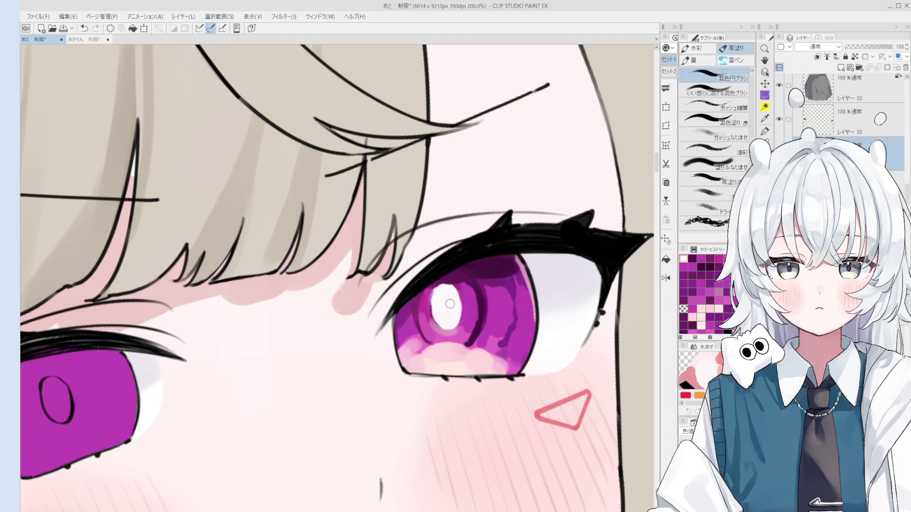
{"action": "left_click", "coordinate": [433, 320], "text": "alt"}
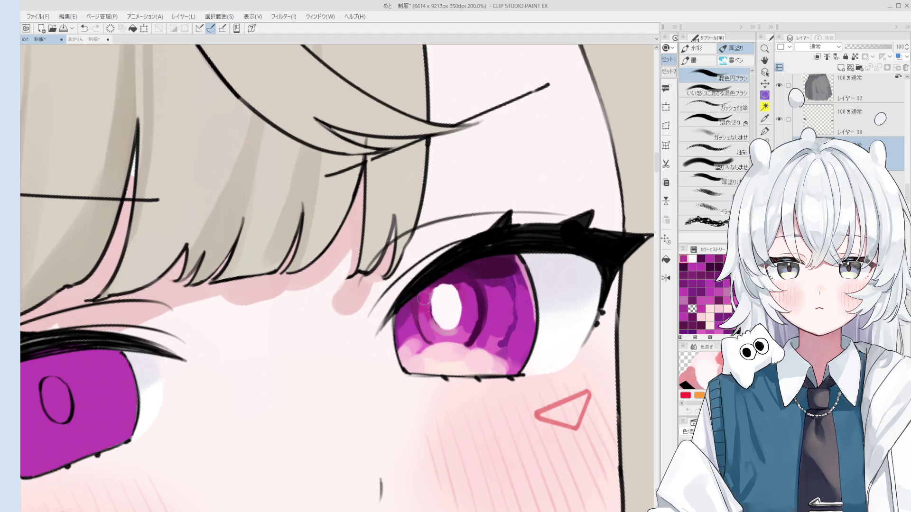
{"action": "left_click_drag", "start_coordinate": [433, 321], "coordinate": [447, 333]}
{"action": "left_click", "coordinate": [447, 333], "text": "alt"}
{"action": "scroll", "coordinate": [446, 332], "scroll_direction": "up", "scroll_amount": 3}
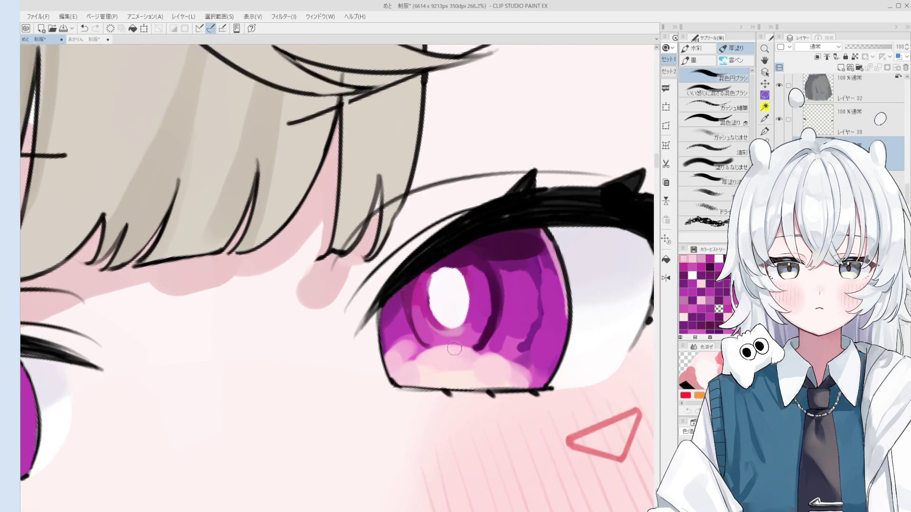
{"action": "mouse_move", "coordinate": [426, 315]}
{"action": "left_mouse_down"}
{"action": "mouse_move", "coordinate": [457, 332]}
{"action": "mouse_move", "coordinate": [430, 308]}
{"action": "mouse_move", "coordinate": [475, 313]}
{"action": "mouse_move", "coordinate": [477, 332]}
{"action": "mouse_move", "coordinate": [467, 303]}
{"action": "mouse_move", "coordinate": [458, 327]}
{"action": "left_mouse_up"}
{"action": "key", "text": "ctrl+z"}
{"action": "key", "text": "ctrl+z"}
{"action": "key", "text": "ctrl+z"}
{"action": "key", "text": "ctrl+z"}
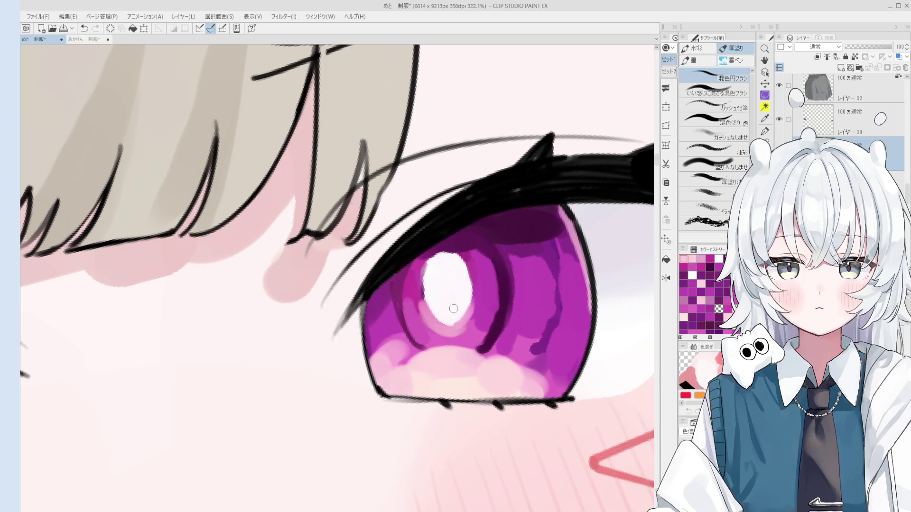
Edge the highlight's lower-left with alternating darker magenta and lighter pink strokes
{"action": "left_click", "coordinate": [418, 292], "text": "alt"}
{"action": "left_click_drag", "start_coordinate": [418, 293], "coordinate": [433, 313]}
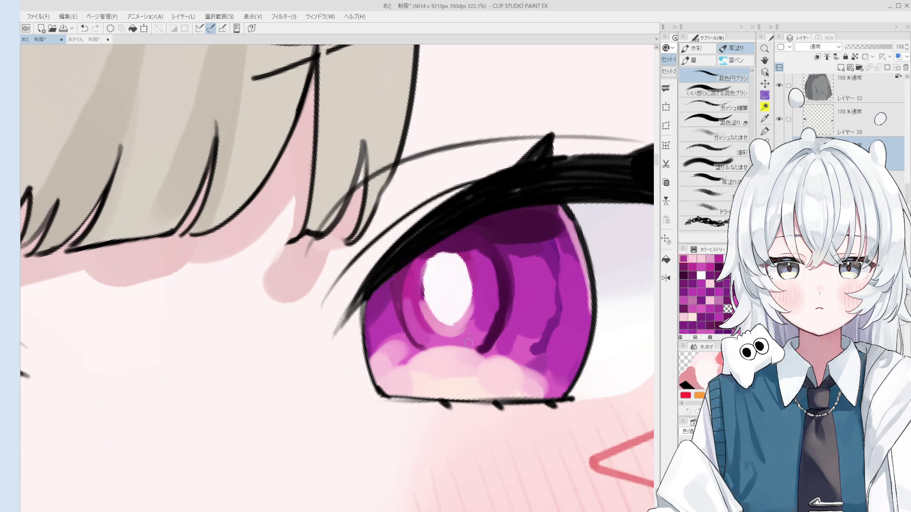
{"action": "left_click", "coordinate": [438, 338], "text": "alt"}
{"action": "mouse_move", "coordinate": [427, 334]}
{"action": "left_mouse_down"}
{"action": "mouse_move", "coordinate": [411, 314]}
{"action": "mouse_move", "coordinate": [419, 329]}
{"action": "mouse_move", "coordinate": [429, 303]}
{"action": "left_mouse_up"}
{"action": "left_click", "coordinate": [419, 316], "text": "alt"}
{"action": "left_click", "coordinate": [417, 326], "text": "alt"}
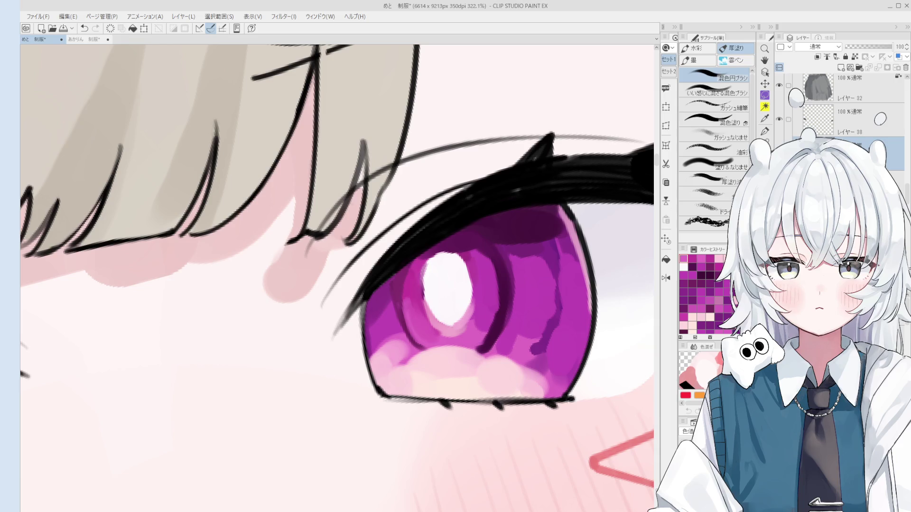
Eyedrop two iris colours and return to the mixing brush
{"action": "key", "text": "o"}
{"action": "key", "text": "b"}
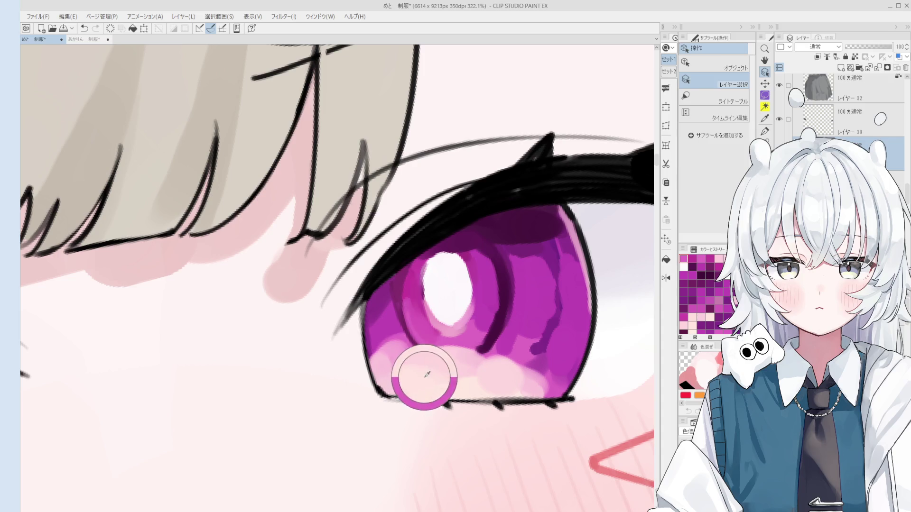
{"action": "scroll", "coordinate": [401, 313], "scroll_direction": "down", "scroll_amount": 1}
{"action": "left_click", "coordinate": [403, 291], "text": "alt"}
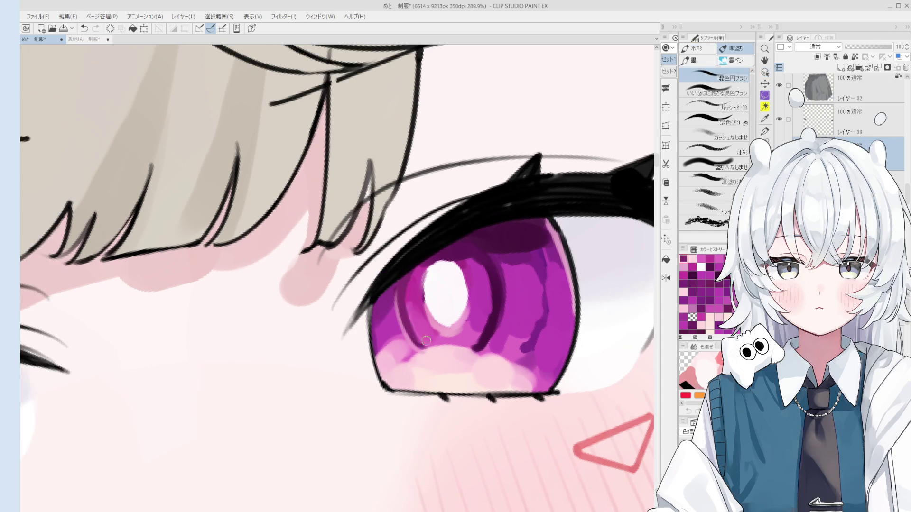
{"action": "scroll", "coordinate": [411, 306], "scroll_direction": "up", "scroll_amount": 2}
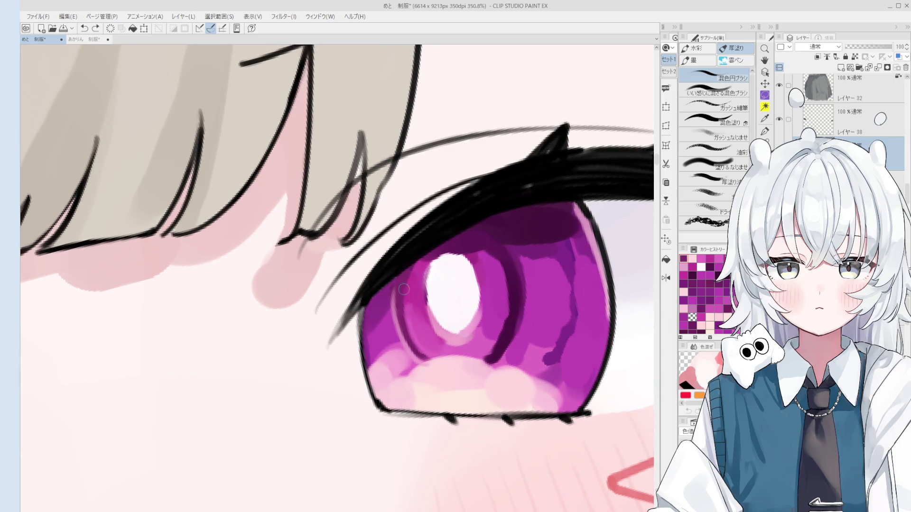
{"action": "scroll", "coordinate": [411, 306], "scroll_direction": "down", "scroll_amount": 1}
{"action": "left_click", "coordinate": [494, 260], "text": "alt"}
{"action": "scroll", "coordinate": [474, 308], "scroll_direction": "down", "scroll_amount": 3}
{"action": "key", "text": "o"}
{"action": "key", "text": "b"}
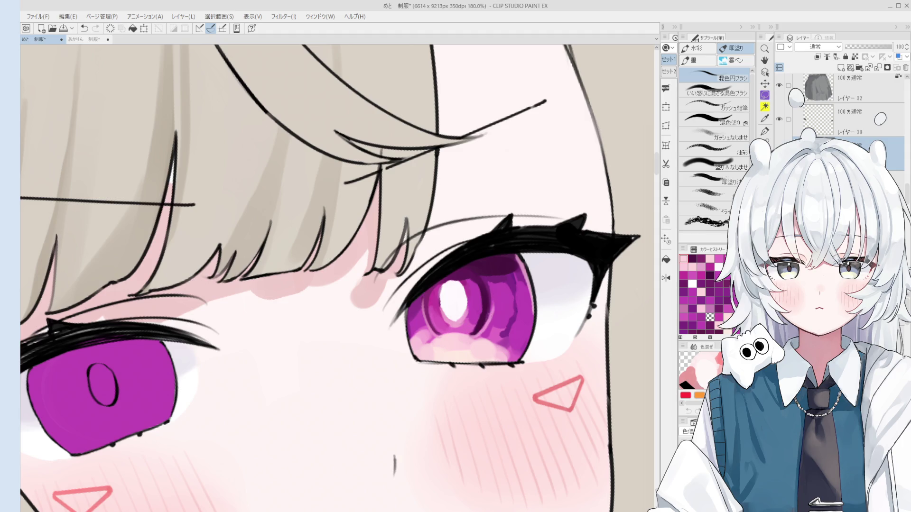
{"action": "scroll", "coordinate": [395, 359], "scroll_direction": "down", "scroll_amount": 2}
Mirror, recentre and tilt the view, then sample pink and light pink from the iris
{"action": "key", "text": "h"}
{"action": "left_click_drag", "start_coordinate": [396, 359], "coordinate": [470, 359]}
{"action": "key", "text": "b"}
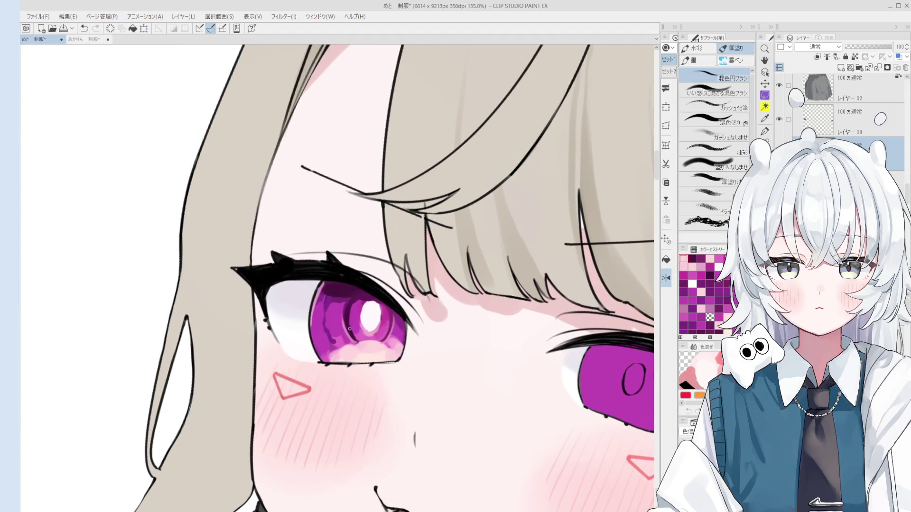
{"action": "scroll", "coordinate": [358, 347], "scroll_direction": "up", "scroll_amount": 1}
{"action": "scroll", "coordinate": [351, 340], "scroll_direction": "down", "scroll_amount": 4}
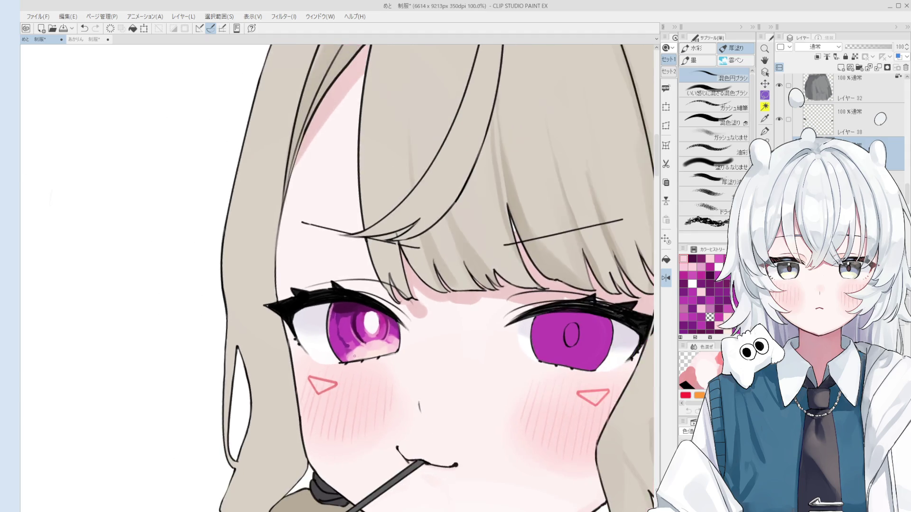
{"action": "key", "text": "minus"}
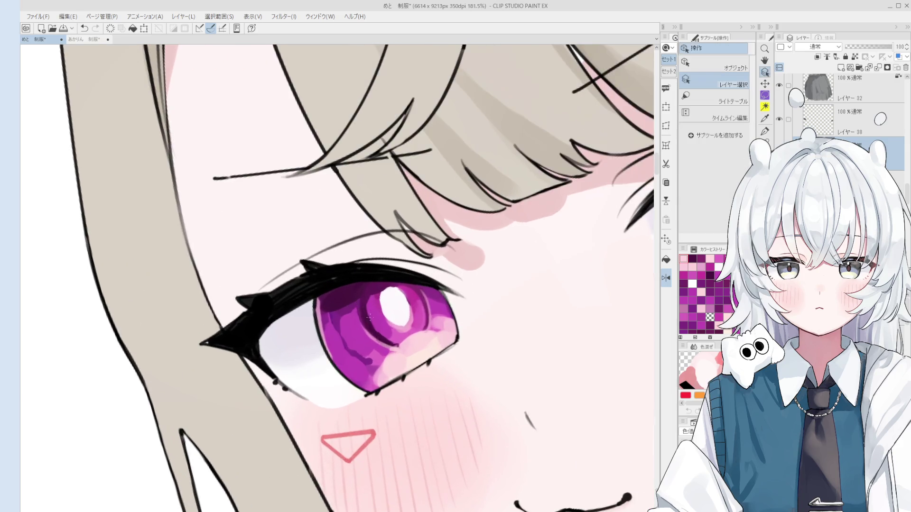
{"action": "scroll", "coordinate": [327, 307], "scroll_direction": "up", "scroll_amount": 4}
{"action": "left_click", "coordinate": [397, 345], "text": "alt"}
{"action": "key", "text": "asciicircum"}
{"action": "left_click", "coordinate": [399, 358], "text": "alt"}
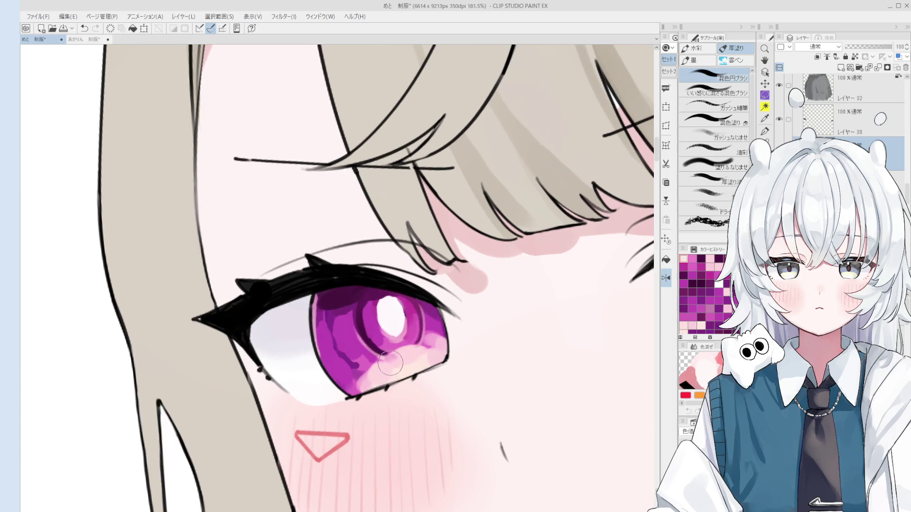
Paint lighter magenta around the iris highlight and compare it with undo/redo
{"action": "mouse_move", "coordinate": [360, 331]}
{"action": "left_mouse_down"}
{"action": "mouse_move", "coordinate": [375, 339]}
{"action": "mouse_move", "coordinate": [361, 327]}
{"action": "left_mouse_up"}
{"action": "key", "text": "bracketleft"}
{"action": "key", "text": "bracketleft"}
{"action": "key", "text": "ctrl+z"}
{"action": "key", "text": "ctrl+y"}
{"action": "key", "text": "ctrl+z"}
Soften the iris inner ring and repaint shading along its left edge
{"action": "left_click_drag", "start_coordinate": [362, 339], "coordinate": [359, 309]}
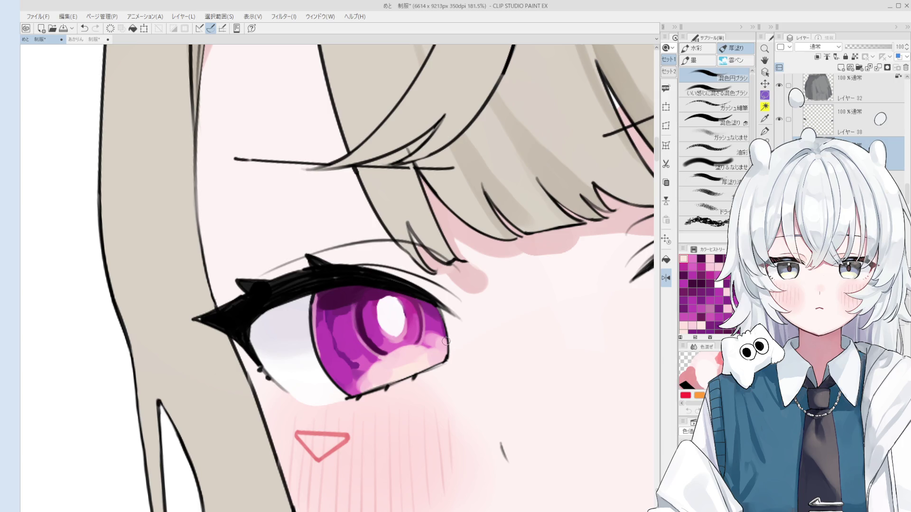
{"action": "scroll", "coordinate": [411, 325], "scroll_direction": "up", "scroll_amount": 1}
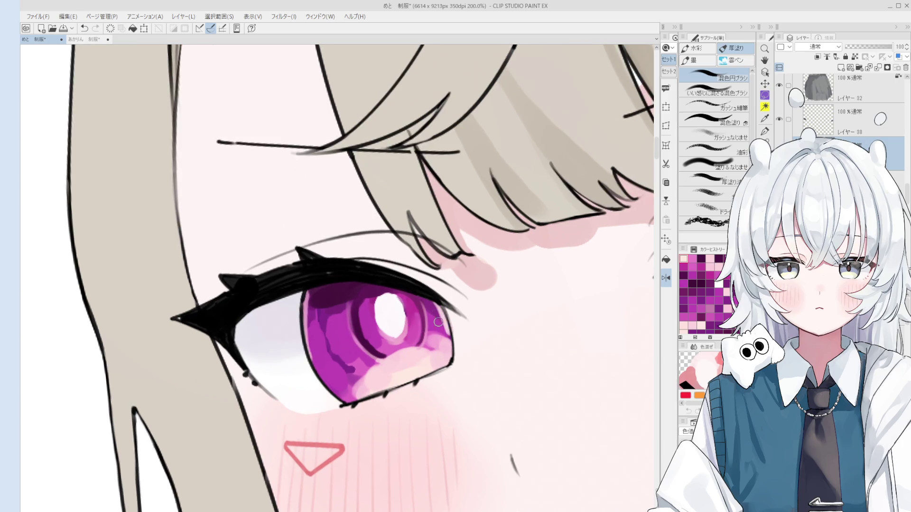
{"action": "left_click_drag", "start_coordinate": [307, 339], "coordinate": [323, 298]}
{"action": "left_click", "coordinate": [405, 383], "text": "alt"}
{"action": "key", "text": "period"}
Compare the left-edge shading with undo/redo and add a small lower-left touch
{"action": "key", "text": "ctrl+y"}
{"action": "key", "text": "ctrl+z"}
{"action": "key", "text": "ctrl+y"}
{"action": "key", "text": "ctrl+z"}
{"action": "left_click_drag", "start_coordinate": [317, 366], "coordinate": [354, 402]}
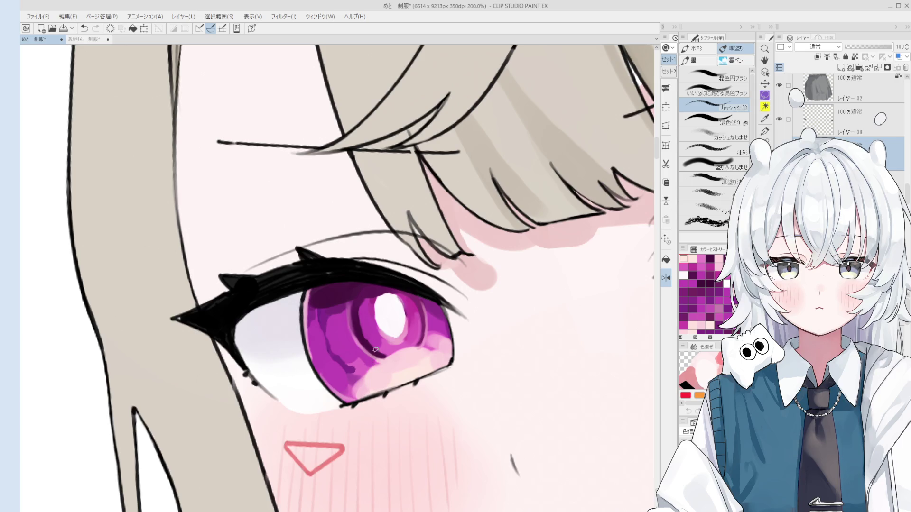
{"action": "scroll", "coordinate": [368, 354], "scroll_direction": "down", "scroll_amount": 3}
{"action": "scroll", "coordinate": [349, 334], "scroll_direction": "up", "scroll_amount": 5}
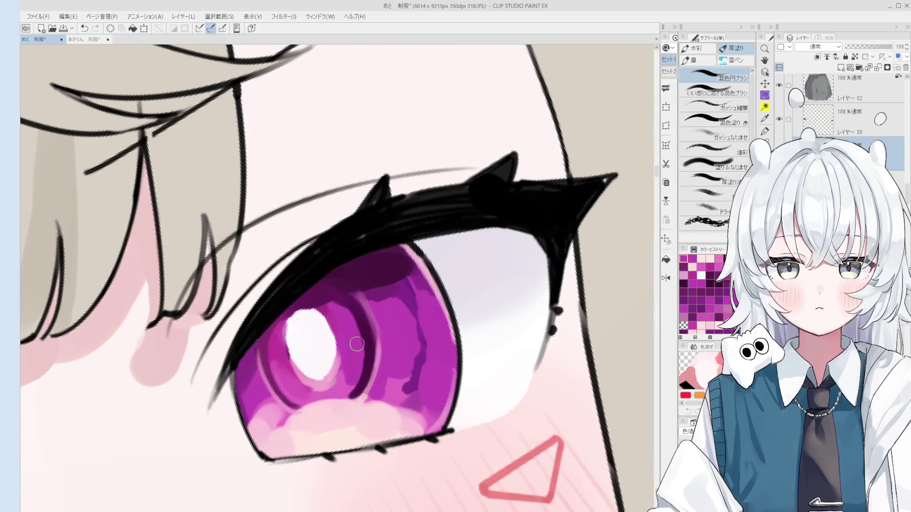
Dab small colour retouches around the iris highlight, undoing unwanted ones, and recentre the eye
{"action": "left_click_drag", "start_coordinate": [336, 379], "coordinate": [353, 375]}
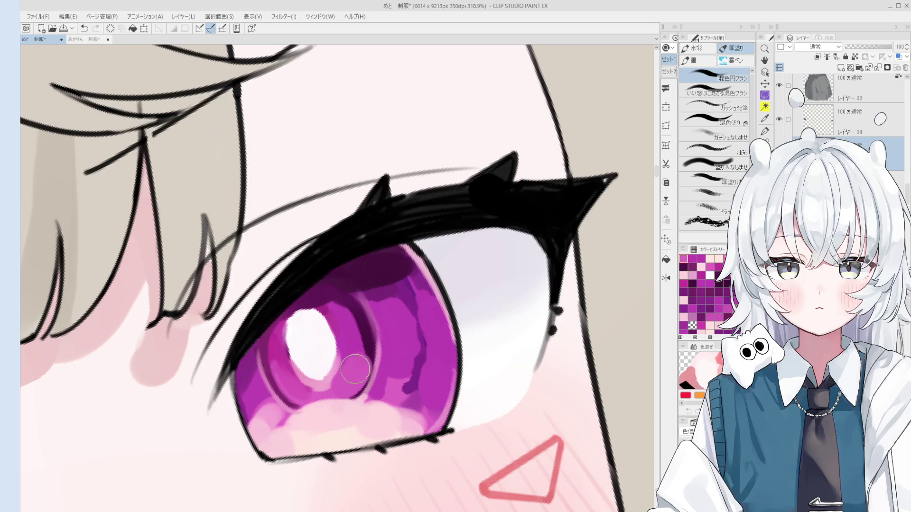
{"action": "scroll", "coordinate": [350, 339], "scroll_direction": "down", "scroll_amount": 2}
{"action": "left_click", "coordinate": [349, 341]}
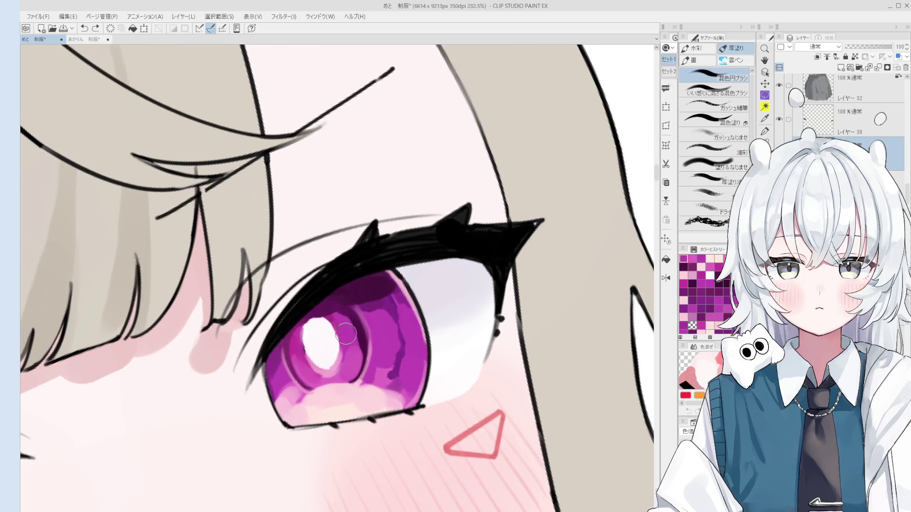
{"action": "left_click", "coordinate": [349, 352]}
{"action": "key", "text": "ctrl+z"}
{"action": "key", "text": "ctrl+y"}
{"action": "left_click", "coordinate": [356, 363]}
{"action": "key", "text": "ctrl+z"}
{"action": "left_click", "coordinate": [356, 354]}
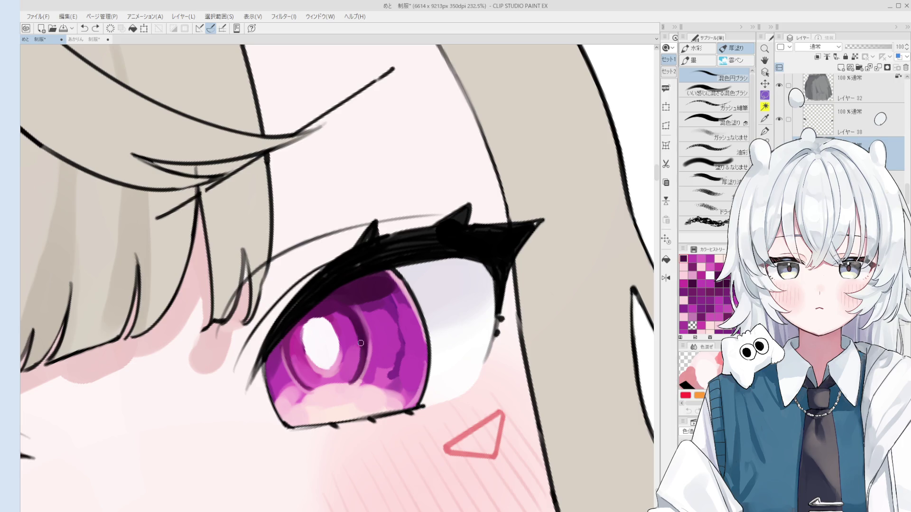
{"action": "key", "text": "h"}
{"action": "left_click_drag", "start_coordinate": [330, 350], "coordinate": [388, 327]}
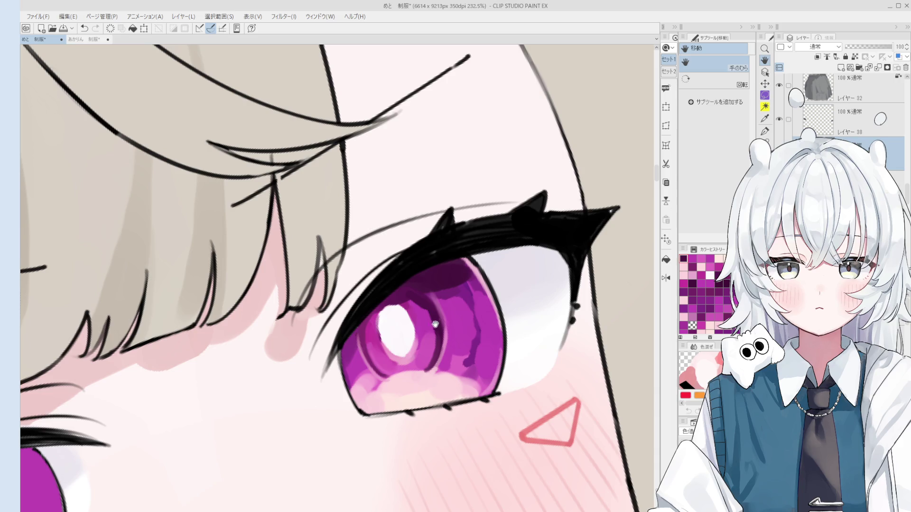
Sample eye colours and enlarge the white highlight toward its upper left
{"action": "key", "text": "b"}
{"action": "left_click", "coordinate": [419, 291], "text": "alt"}
{"action": "scroll", "coordinate": [399, 285], "scroll_direction": "up", "scroll_amount": 3}
{"action": "left_click", "coordinate": [397, 323], "text": "alt"}
{"action": "left_click_drag", "start_coordinate": [374, 332], "coordinate": [380, 370]}
{"action": "left_click", "coordinate": [370, 330], "text": "alt"}
{"action": "left_click_drag", "start_coordinate": [369, 332], "coordinate": [391, 320]}
{"action": "key", "text": "ctrl+z"}
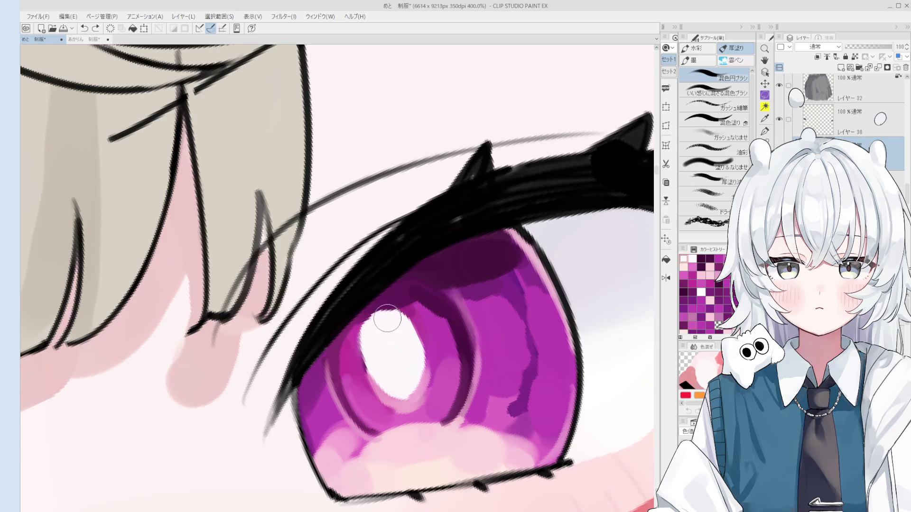
{"action": "key", "text": "ctrl+y"}
Reshape the highlight edge with small strokes and dabs, comparing via undo/redo
{"action": "scroll", "coordinate": [382, 320], "scroll_direction": "down", "scroll_amount": 2}
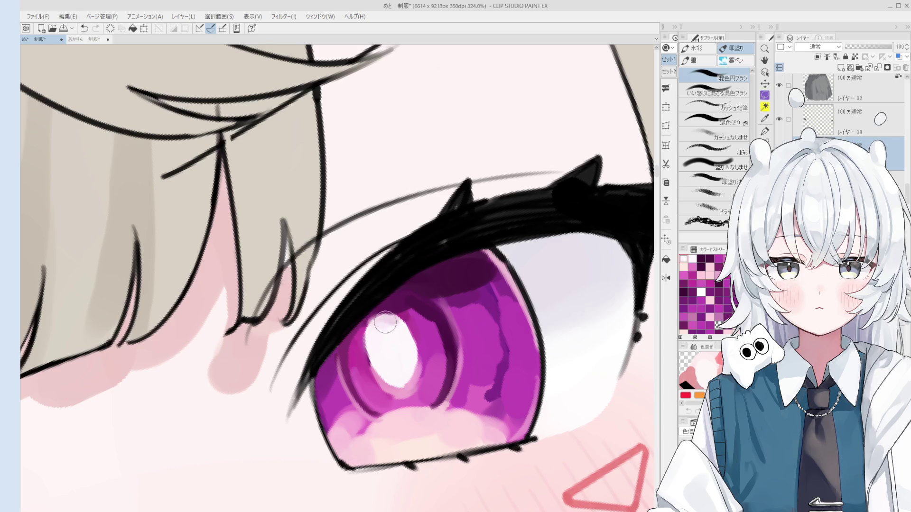
{"action": "left_click", "coordinate": [397, 356], "text": "alt"}
{"action": "mouse_move", "coordinate": [380, 330]}
{"action": "left_mouse_down"}
{"action": "mouse_move", "coordinate": [390, 325]}
{"action": "mouse_move", "coordinate": [360, 361]}
{"action": "left_mouse_up"}
{"action": "left_click", "coordinate": [384, 327], "text": "alt"}
{"action": "left_click", "coordinate": [372, 314], "text": "alt"}
{"action": "key", "text": "ctrl+z"}
{"action": "key", "text": "ctrl+y"}
{"action": "key", "text": "ctrl+z"}
{"action": "key", "text": "ctrl+y"}
Rotate the view to level the eye, resize the brush and sample light pink from the skin
{"action": "mouse_move", "coordinate": [427, 382]}
{"action": "left_mouse_down"}
{"action": "mouse_move", "coordinate": [444, 291]}
{"action": "mouse_move", "coordinate": [434, 251]}
{"action": "left_mouse_up"}
{"action": "key", "text": "b"}
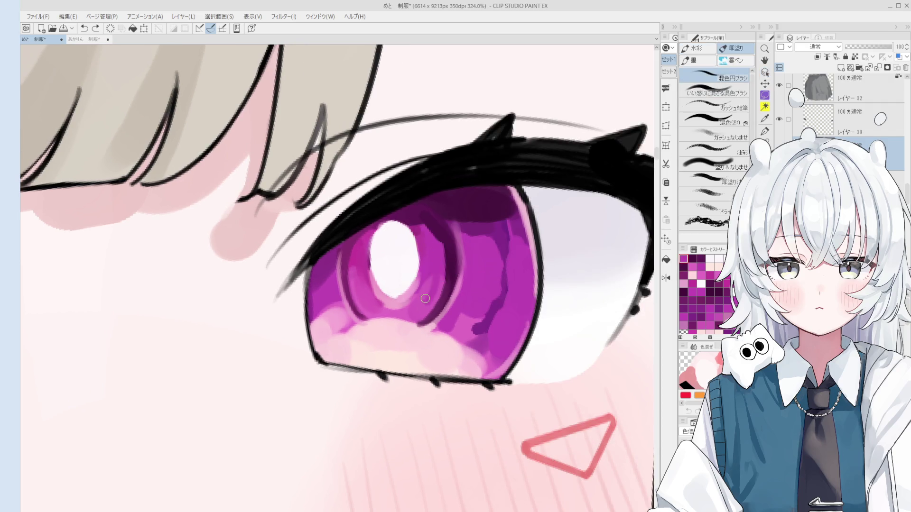
{"action": "left_click", "coordinate": [428, 302], "text": "alt"}
{"action": "key", "text": "bracketright"}
{"action": "key", "text": "bracketright"}
{"action": "key", "text": "bracketright"}
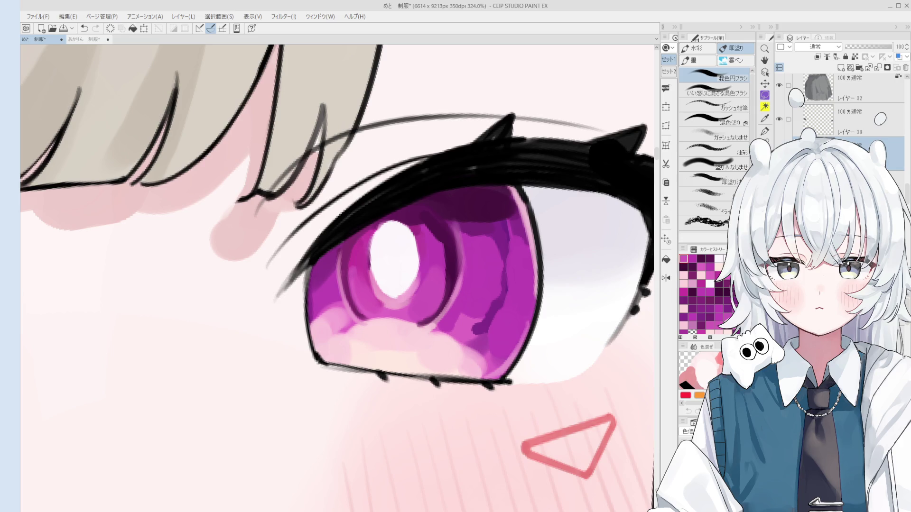
{"action": "key", "text": "o"}
{"action": "key", "text": "b"}
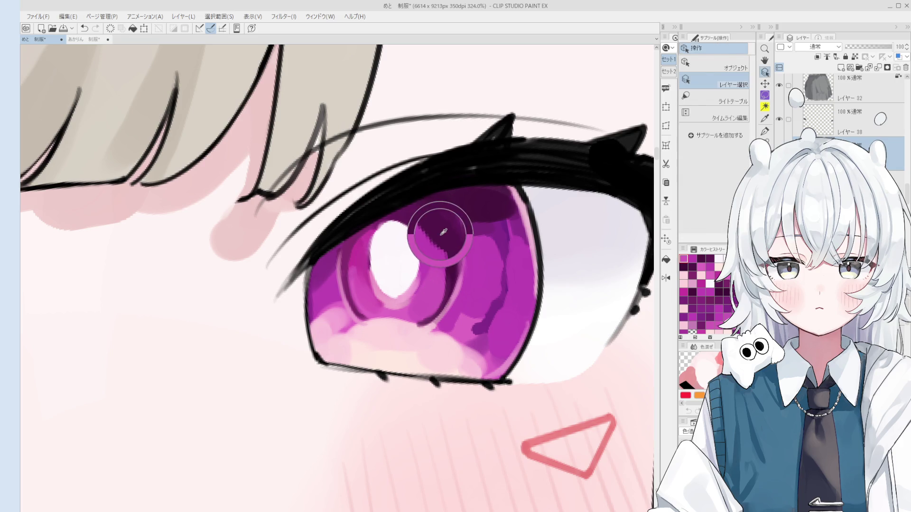
{"action": "scroll", "coordinate": [448, 213], "scroll_direction": "down", "scroll_amount": 2}
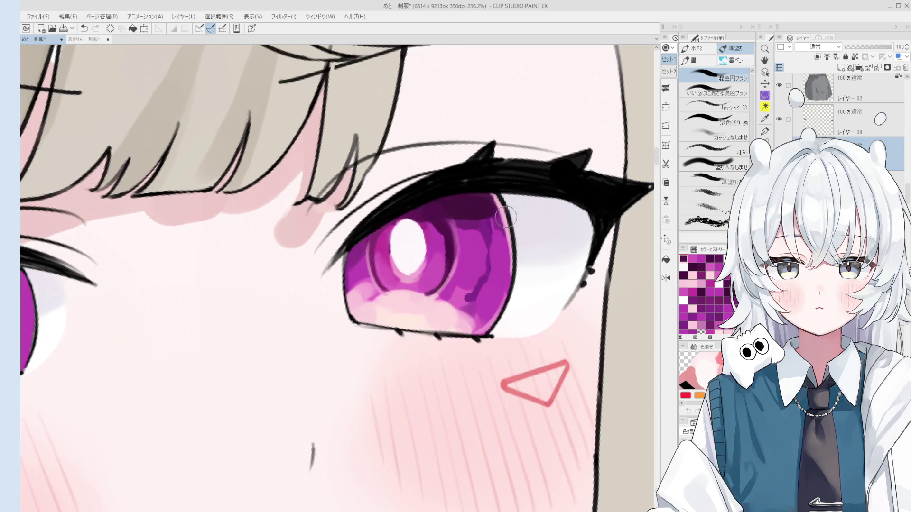
{"action": "key", "text": "bracketleft"}
{"action": "key", "text": "bracketleft"}
{"action": "key", "text": "bracketleft"}
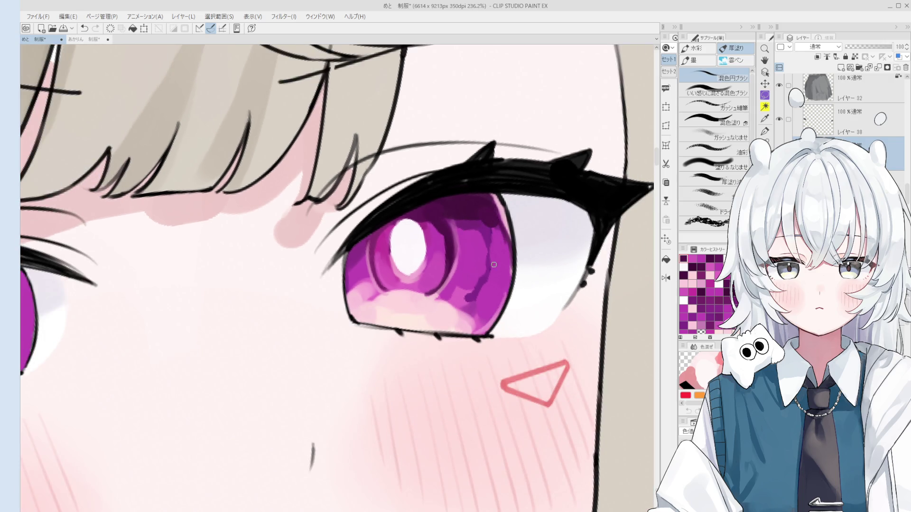
{"action": "key", "text": "o"}
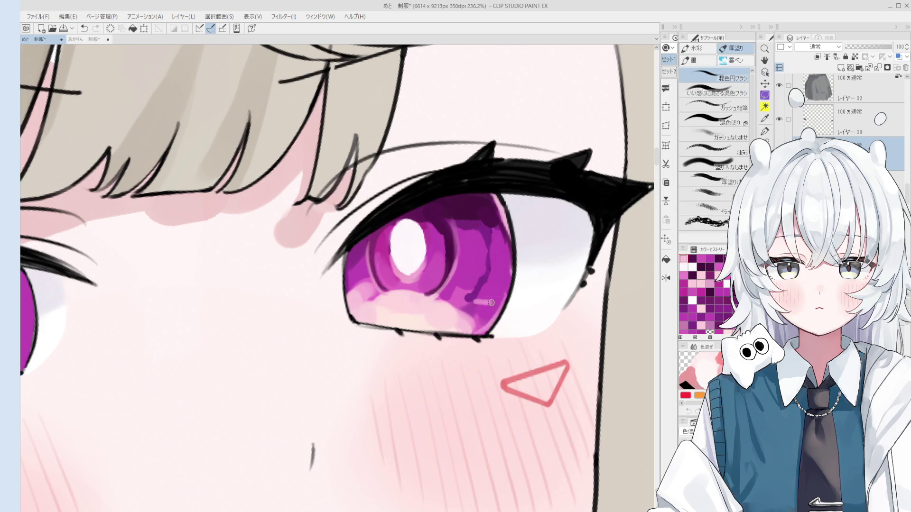
{"action": "scroll", "coordinate": [506, 297], "scroll_direction": "down", "scroll_amount": 1}
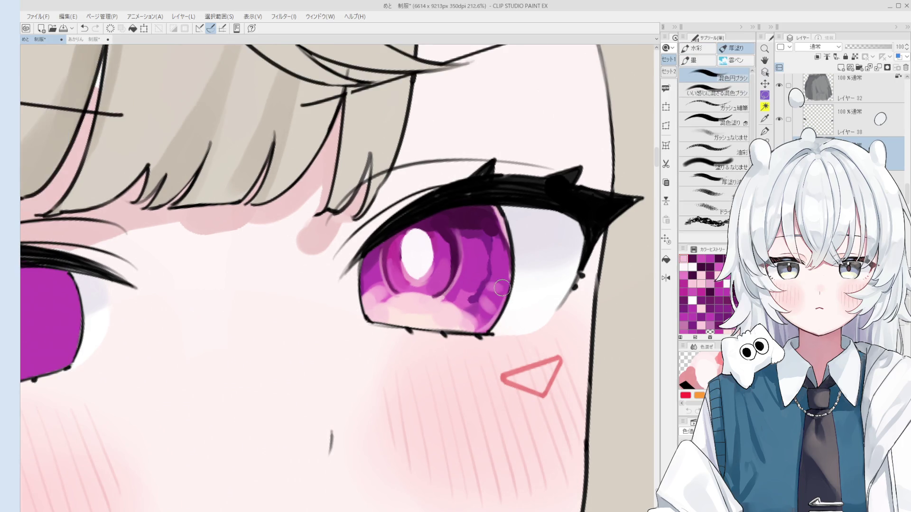
{"action": "scroll", "coordinate": [505, 297], "scroll_direction": "down", "scroll_amount": 6}
{"action": "key", "text": "space"}
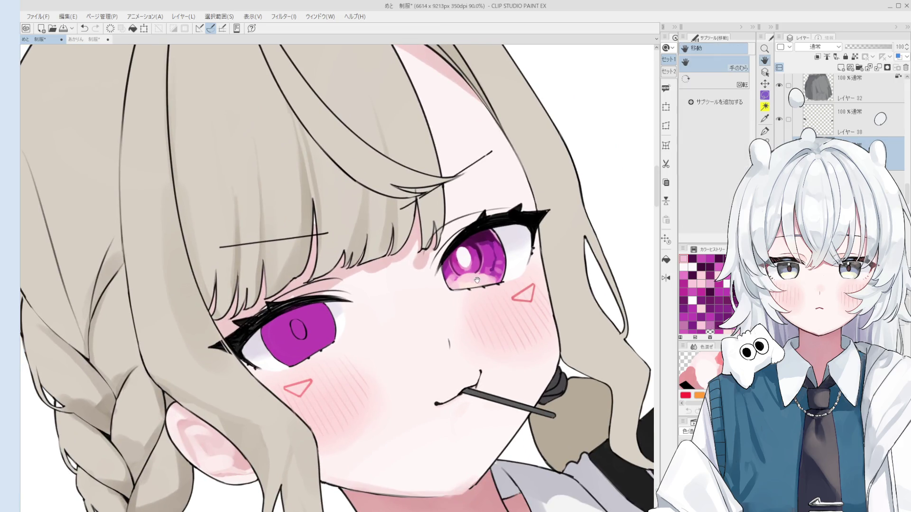
{"action": "scroll", "coordinate": [479, 285], "scroll_direction": "down", "scroll_amount": 2}
{"action": "scroll", "coordinate": [484, 286], "scroll_direction": "down", "scroll_amount": 2}
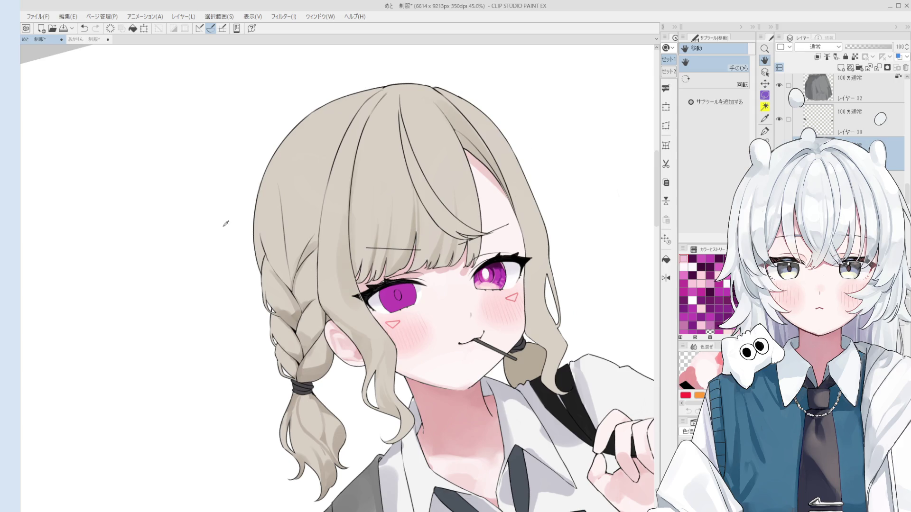
{"action": "key", "text": "b"}
{"action": "scroll", "coordinate": [490, 269], "scroll_direction": "up", "scroll_amount": 1}
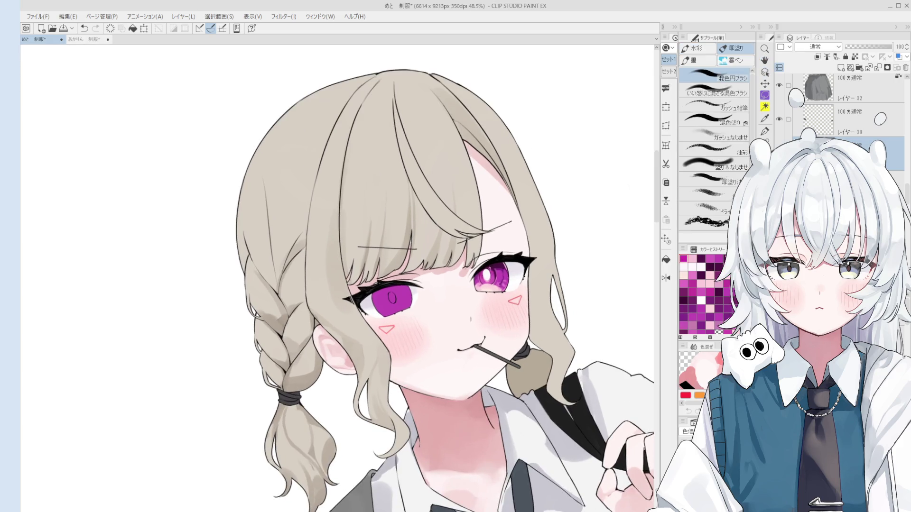
{"action": "scroll", "coordinate": [489, 270], "scroll_direction": "up", "scroll_amount": 2}
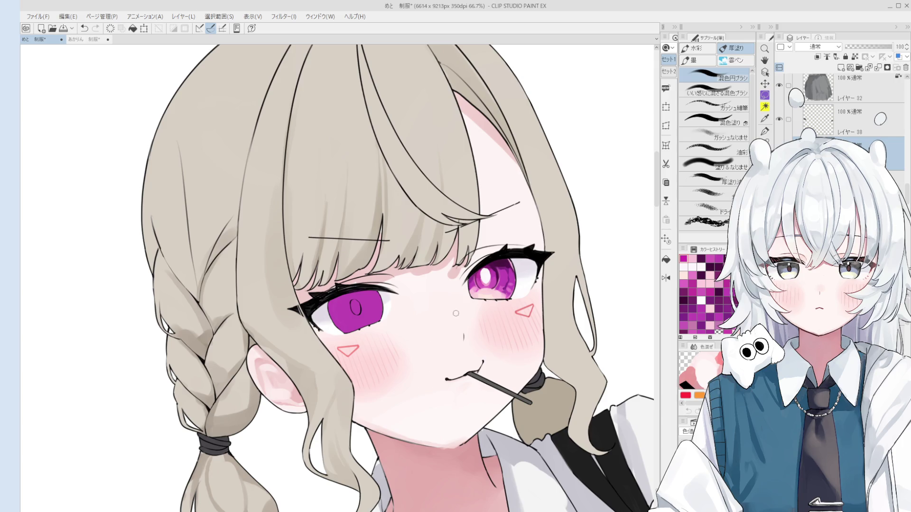
Touch up the top of the eye highlight and add a small stroke beside it
{"action": "scroll", "coordinate": [509, 273], "scroll_direction": "up", "scroll_amount": 3}
{"action": "scroll", "coordinate": [477, 262], "scroll_direction": "down", "scroll_amount": 3}
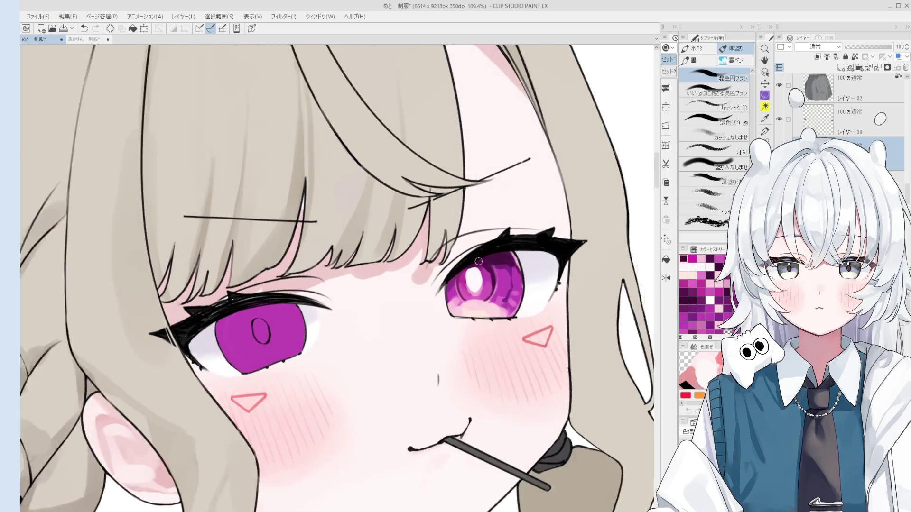
{"action": "scroll", "coordinate": [454, 277], "scroll_direction": "up", "scroll_amount": 4}
{"action": "left_click_drag", "start_coordinate": [455, 277], "coordinate": [461, 268]}
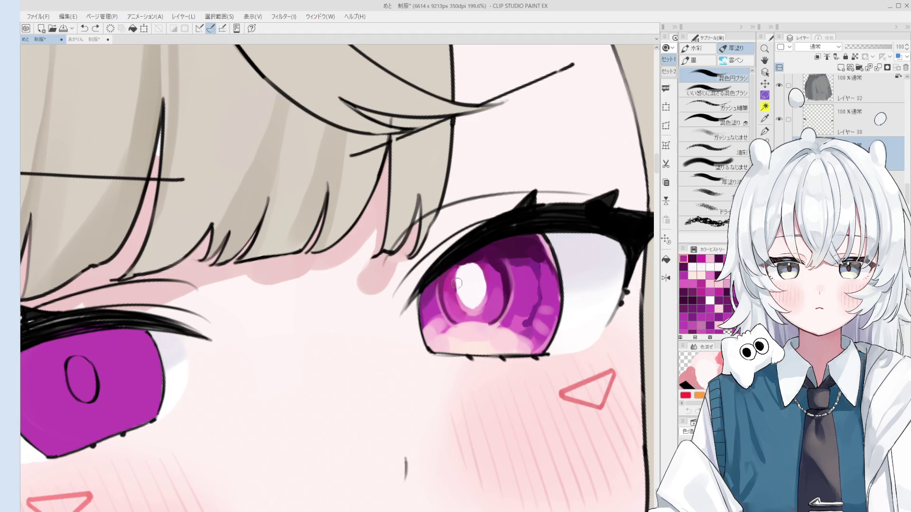
{"action": "left_click_drag", "start_coordinate": [485, 266], "coordinate": [481, 268]}
Sample dark purple, light pink and magenta from the iris, then dab magenta onto it
{"action": "left_click", "coordinate": [484, 256], "text": "alt"}
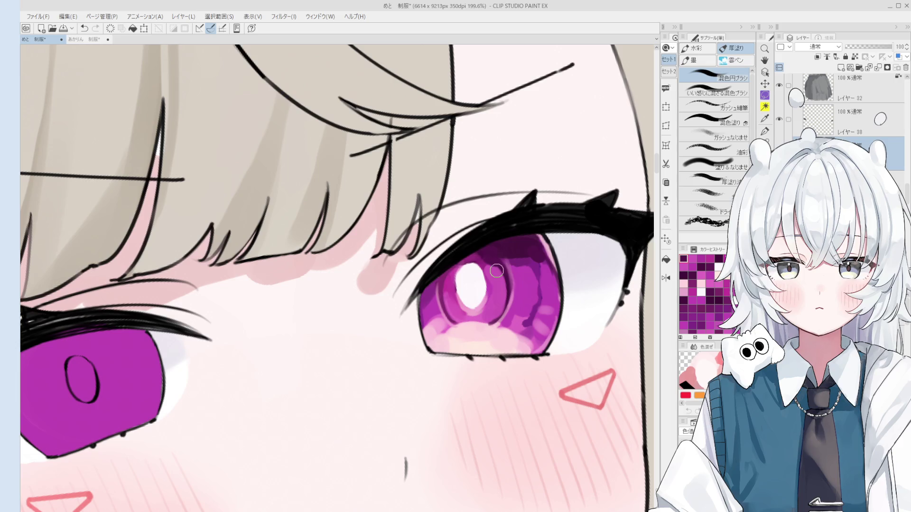
{"action": "left_click", "coordinate": [478, 276], "text": "alt"}
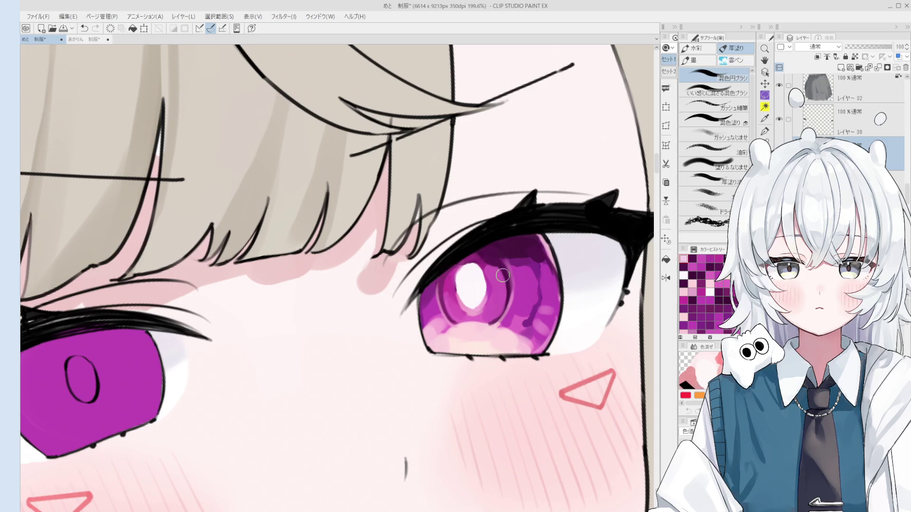
{"action": "left_click", "coordinate": [488, 255], "text": "alt"}
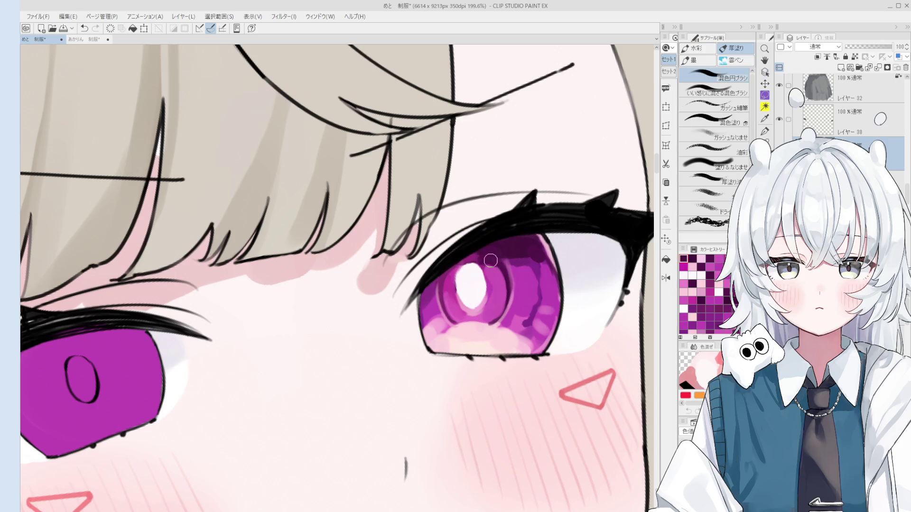
{"action": "left_click", "coordinate": [493, 269], "text": "alt"}
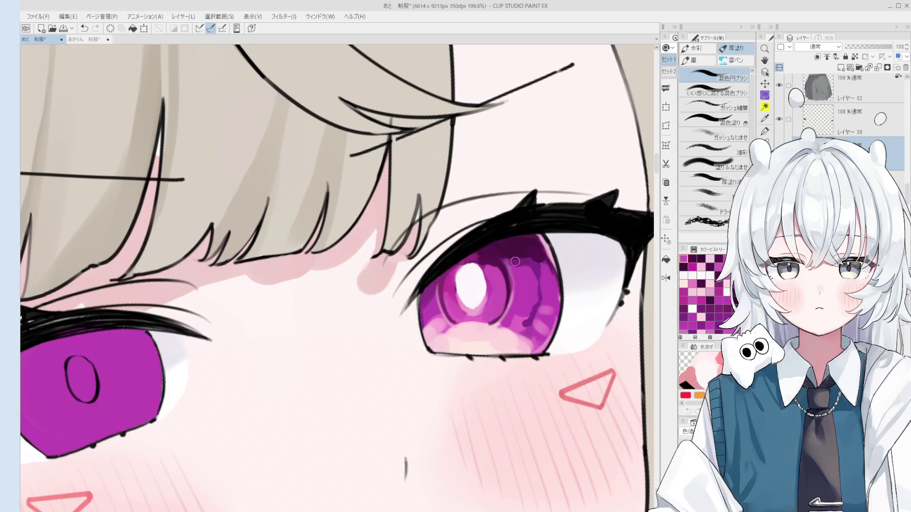
{"action": "left_click", "coordinate": [521, 280], "text": "alt"}
{"action": "left_click", "coordinate": [500, 256], "text": "alt"}
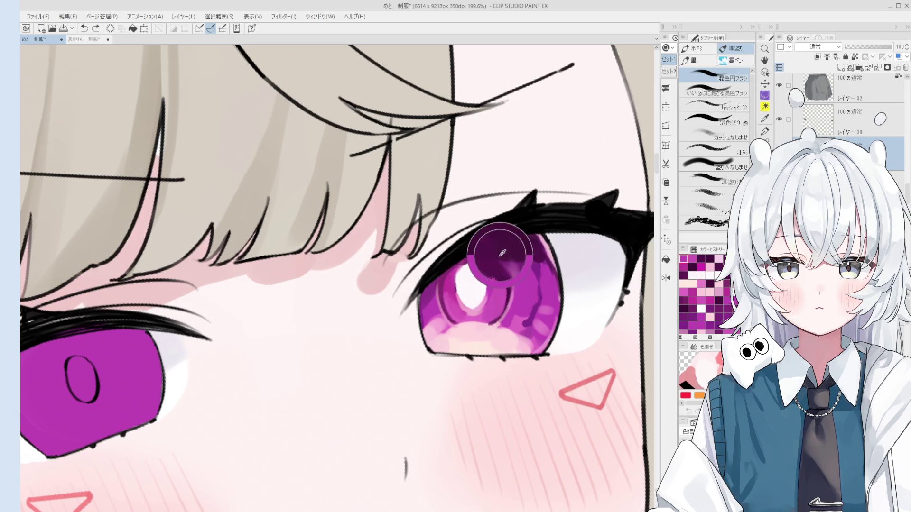
{"action": "scroll", "coordinate": [502, 276], "scroll_direction": "down", "scroll_amount": 3}
{"action": "scroll", "coordinate": [380, 308], "scroll_direction": "up", "scroll_amount": 2}
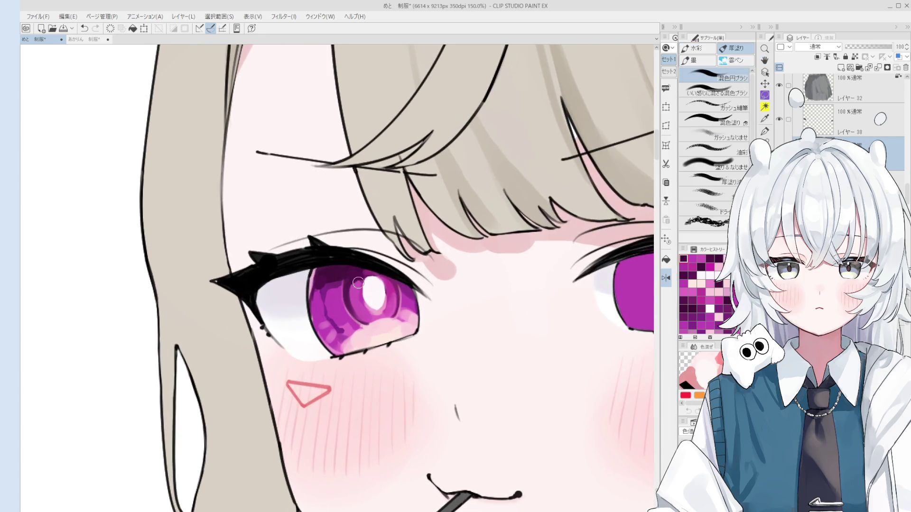
{"action": "scroll", "coordinate": [359, 298], "scroll_direction": "down", "scroll_amount": 1}
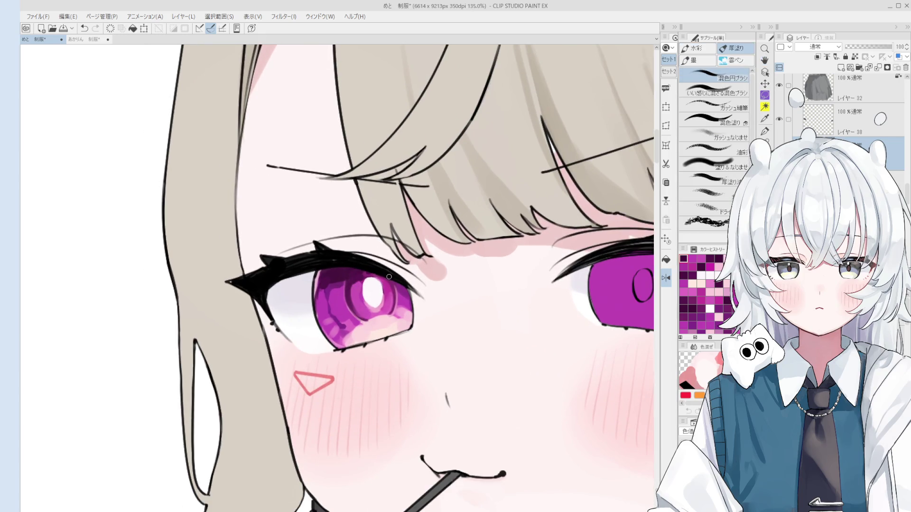
{"action": "left_click", "coordinate": [380, 295], "text": "alt"}
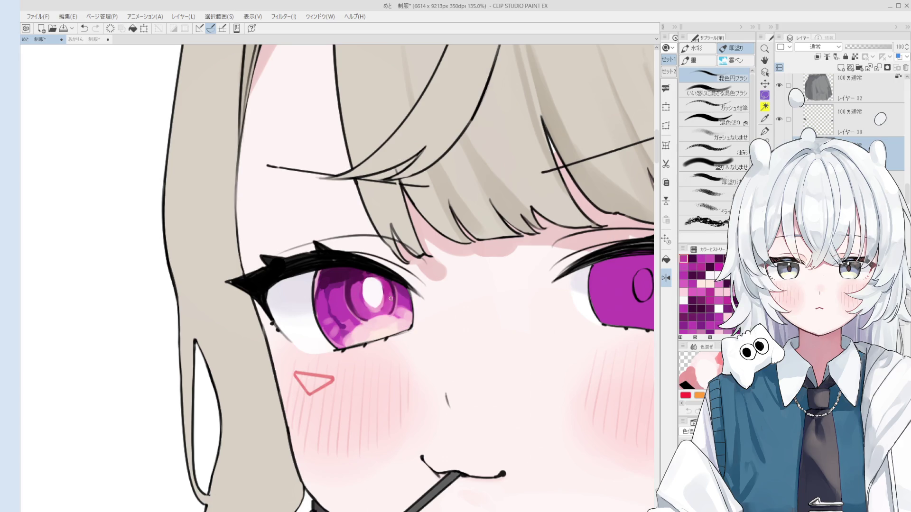
{"action": "left_click", "coordinate": [379, 304], "text": "alt"}
{"action": "left_click", "coordinate": [384, 308]}
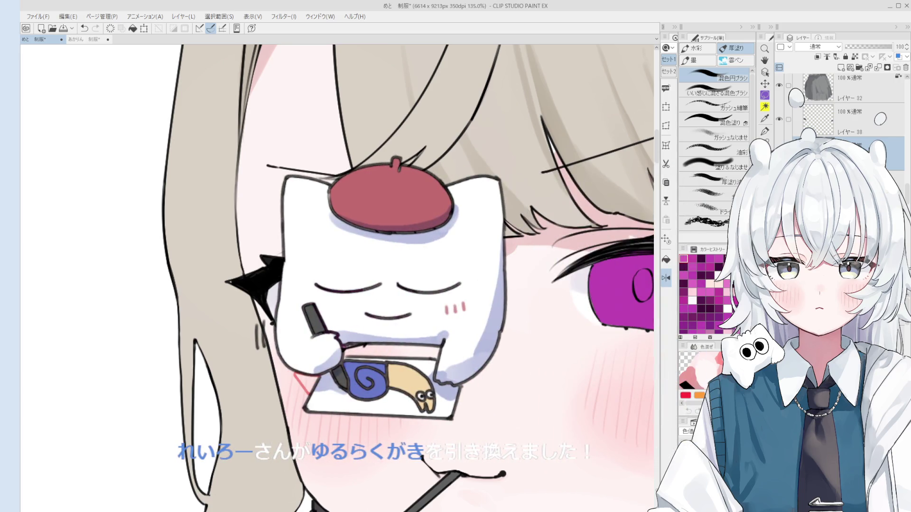
{"action": "mouse_move", "coordinate": [570, 361]}
{"action": "left_mouse_down"}
{"action": "mouse_move", "coordinate": [313, 360]}
{"action": "mouse_move", "coordinate": [362, 336]}
{"action": "left_mouse_up"}
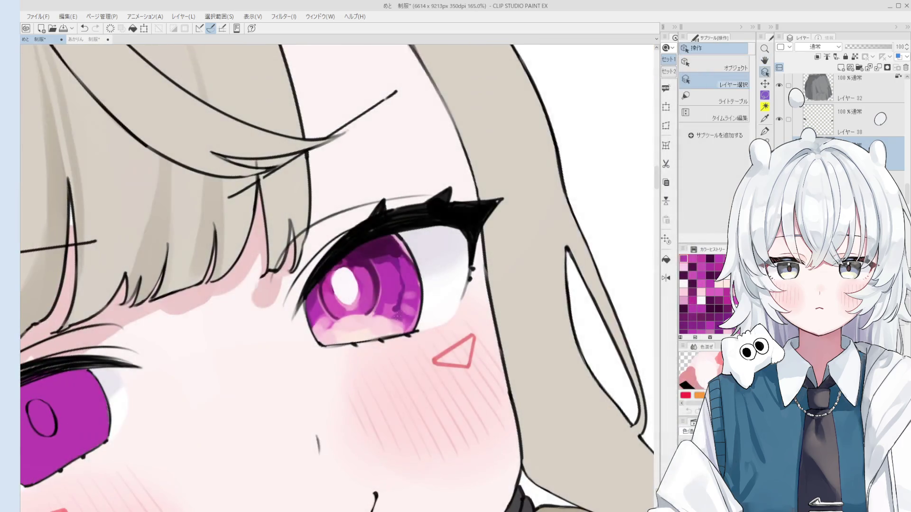
{"action": "key", "text": "b"}
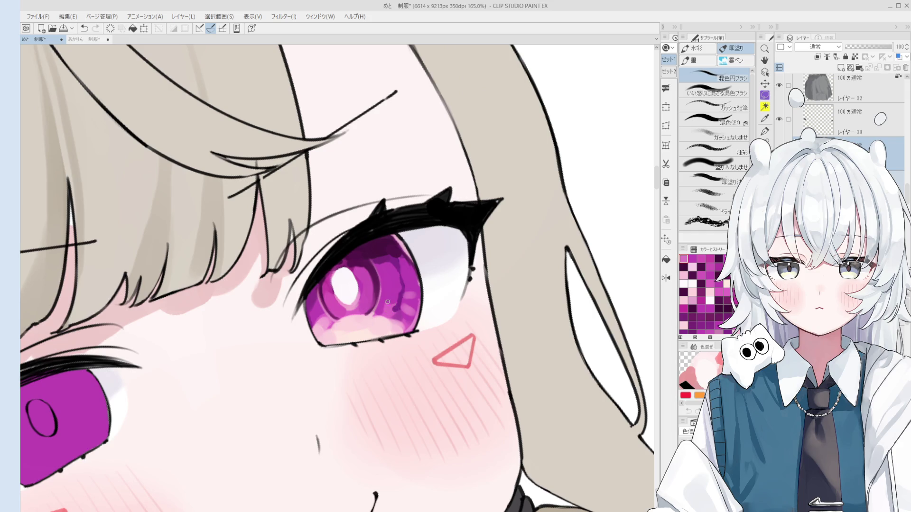
{"action": "scroll", "coordinate": [402, 306], "scroll_direction": "down", "scroll_amount": 1}
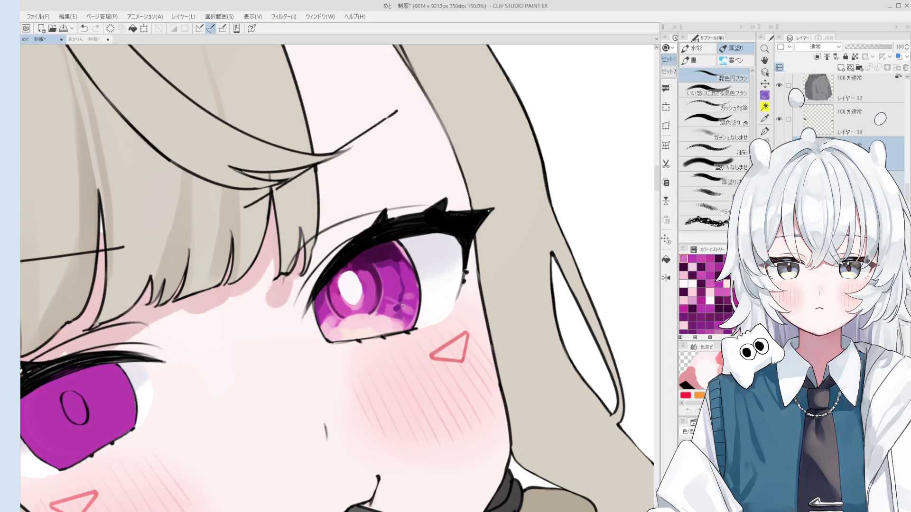
{"action": "left_click_drag", "start_coordinate": [401, 304], "coordinate": [390, 299]}
{"action": "scroll", "coordinate": [384, 281], "scroll_direction": "up", "scroll_amount": 2}
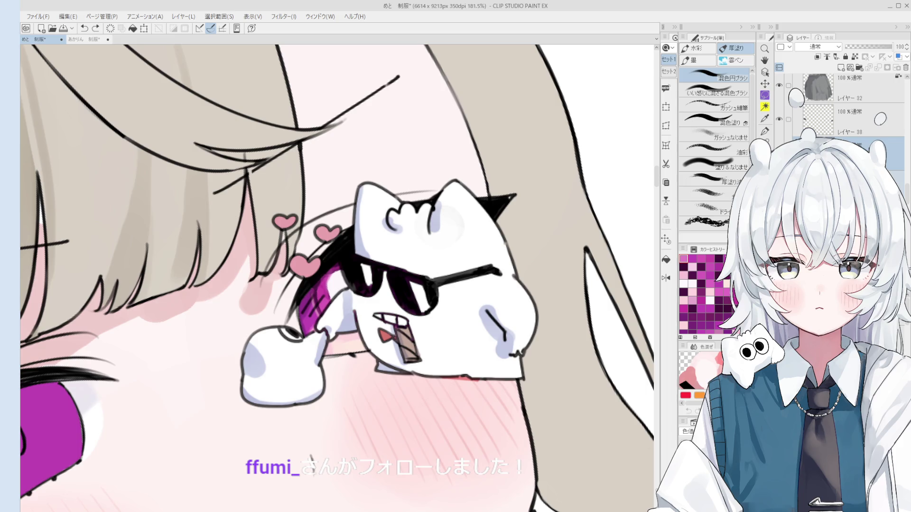
{"action": "key", "text": "ctrl+z"}
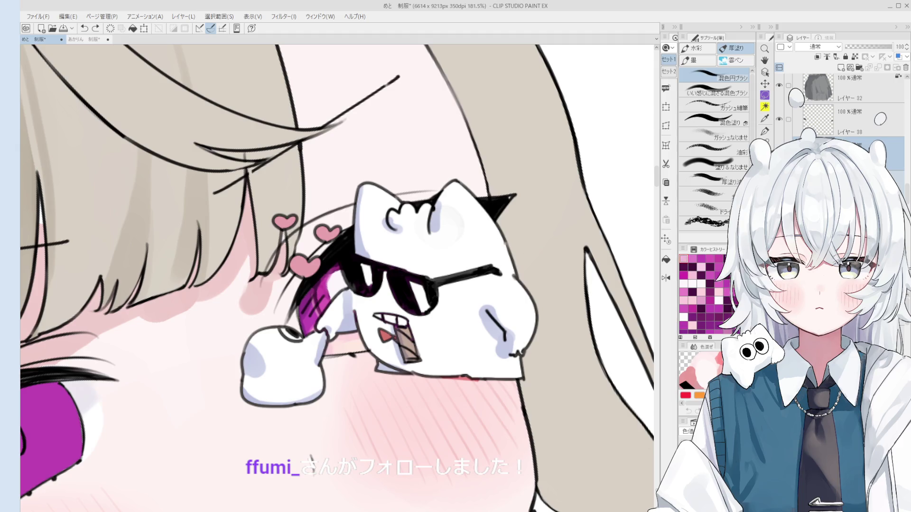
{"action": "scroll", "coordinate": [336, 278], "scroll_direction": "down", "scroll_amount": 3}
{"action": "key", "text": "asciicircum"}
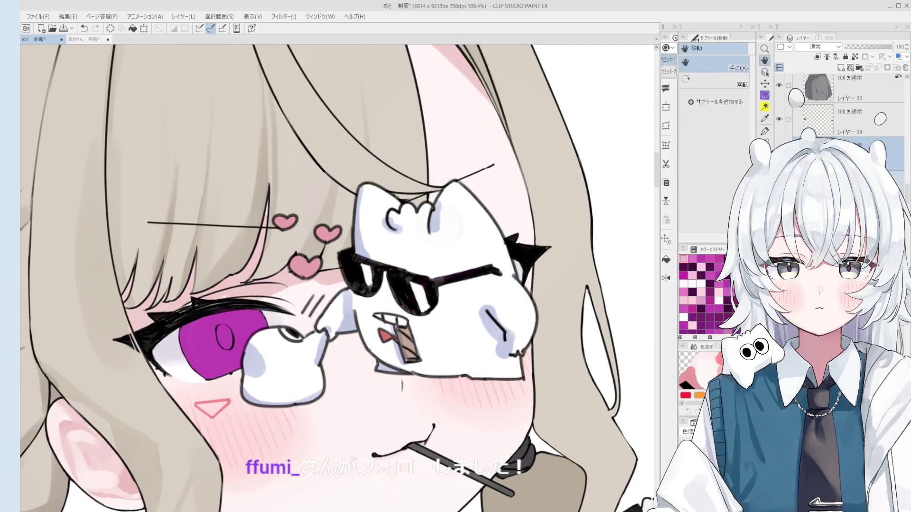
{"action": "key", "text": "b"}
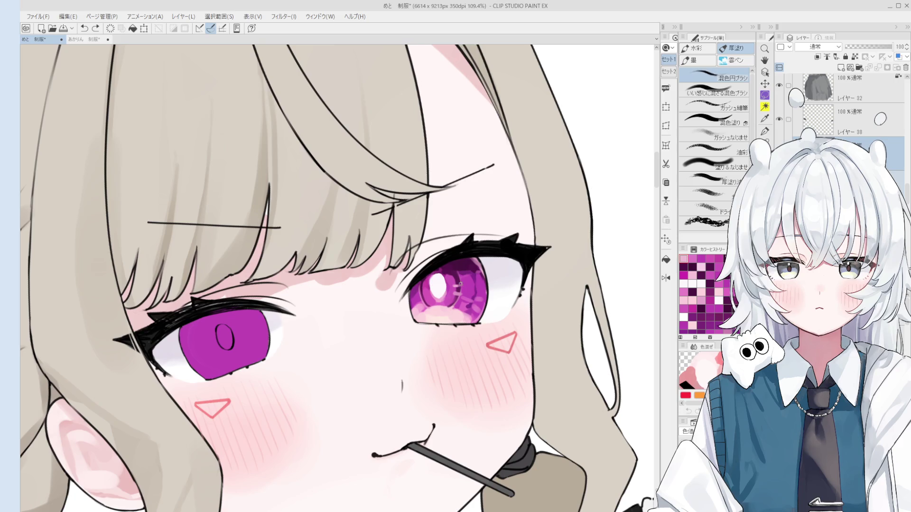
{"action": "scroll", "coordinate": [463, 283], "scroll_direction": "down", "scroll_amount": 10}
{"action": "key", "text": "h"}
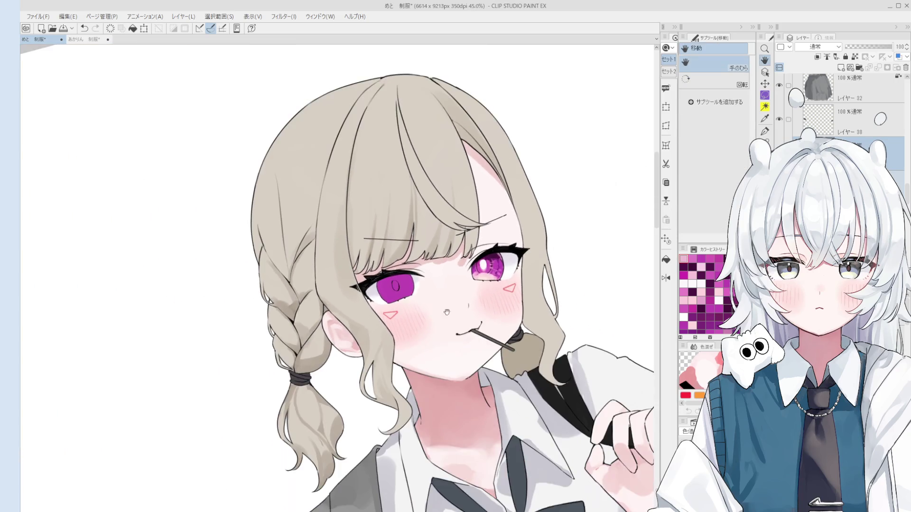
{"action": "key", "text": "o"}
{"action": "scroll", "coordinate": [407, 283], "scroll_direction": "up", "scroll_amount": 3}
{"action": "left_click", "coordinate": [406, 284]}
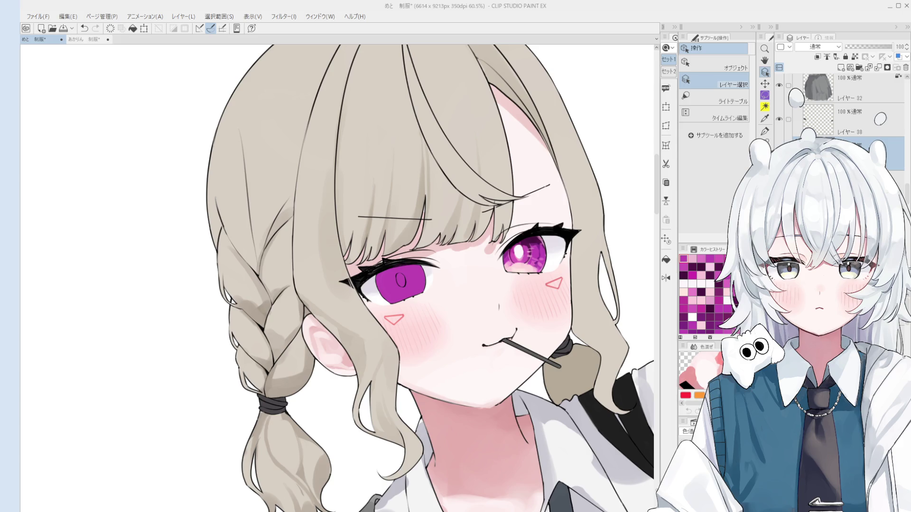
{"action": "key", "text": "b"}
{"action": "scroll", "coordinate": [540, 249], "scroll_direction": "up", "scroll_amount": 5}
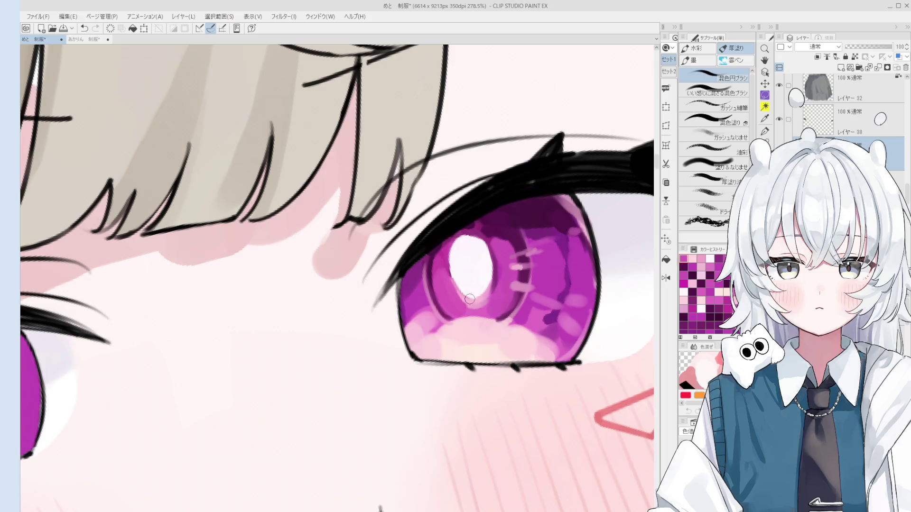
Brush a clean white oval catchlight into the right pink iris
{"action": "left_click_drag", "start_coordinate": [470, 289], "coordinate": [474, 278]}
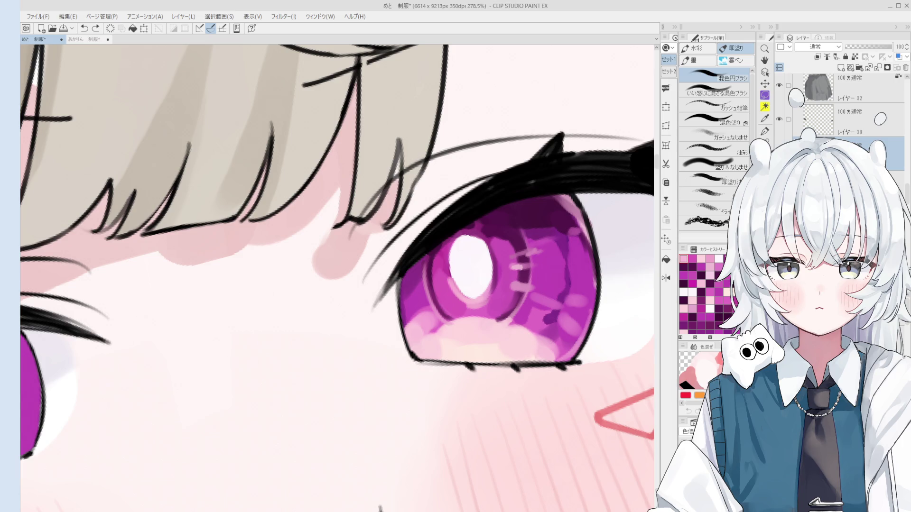
{"action": "scroll", "coordinate": [530, 313], "scroll_direction": "down", "scroll_amount": 6}
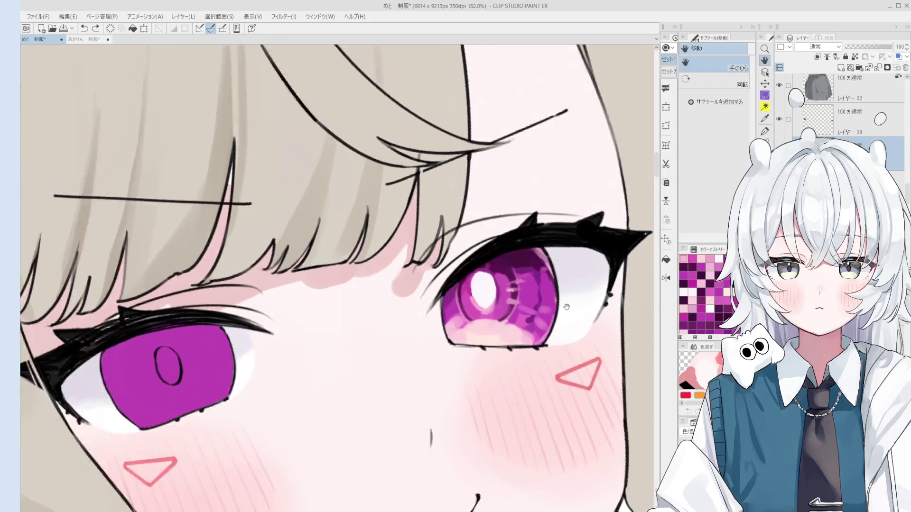
Sample dark purple from the iris and blend the pink marks, undoing a stroke
{"action": "scroll", "coordinate": [530, 313], "scroll_direction": "down", "scroll_amount": 2}
{"action": "scroll", "coordinate": [517, 311], "scroll_direction": "up", "scroll_amount": 2}
{"action": "key", "text": "o"}
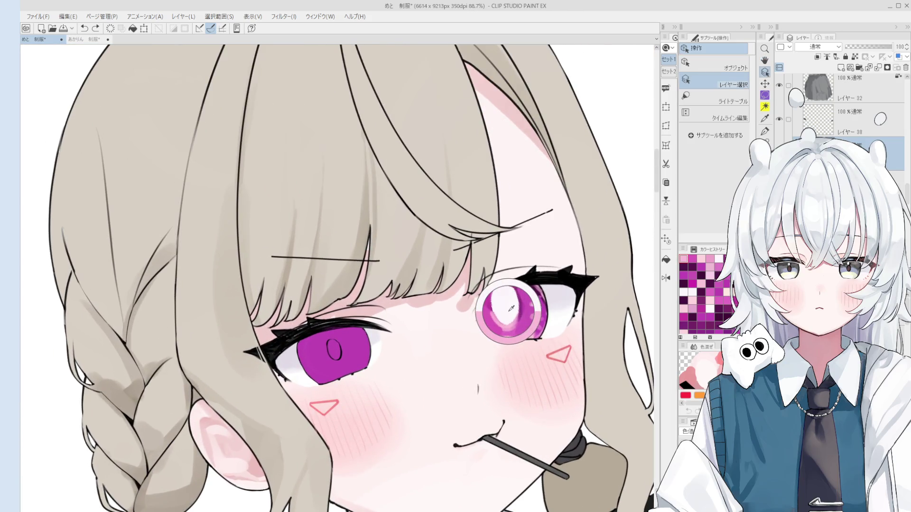
{"action": "scroll", "coordinate": [507, 307], "scroll_direction": "up", "scroll_amount": 3}
{"action": "key", "text": "b"}
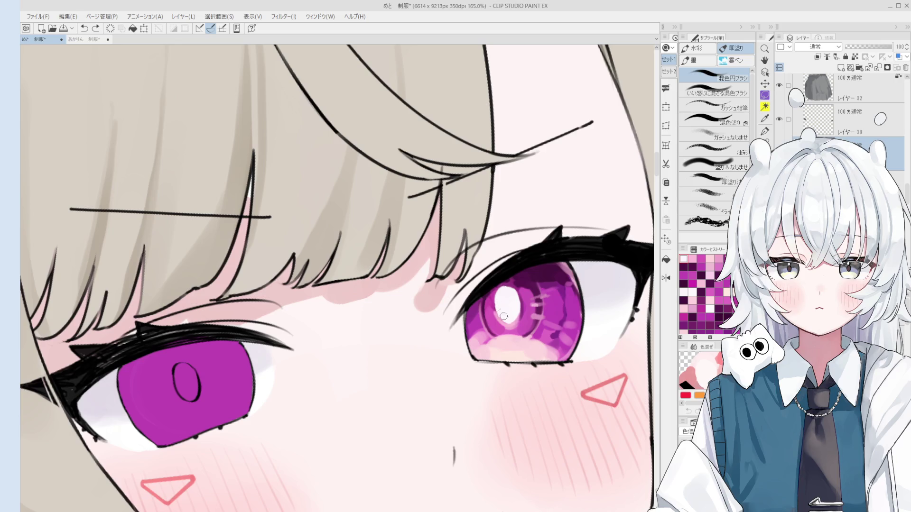
{"action": "left_click", "coordinate": [520, 283], "text": "alt"}
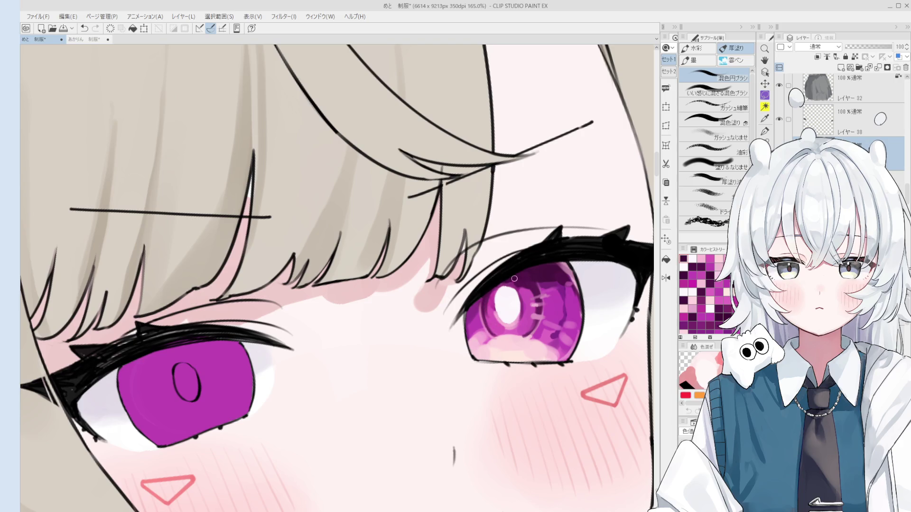
{"action": "left_click", "coordinate": [498, 292], "text": "alt"}
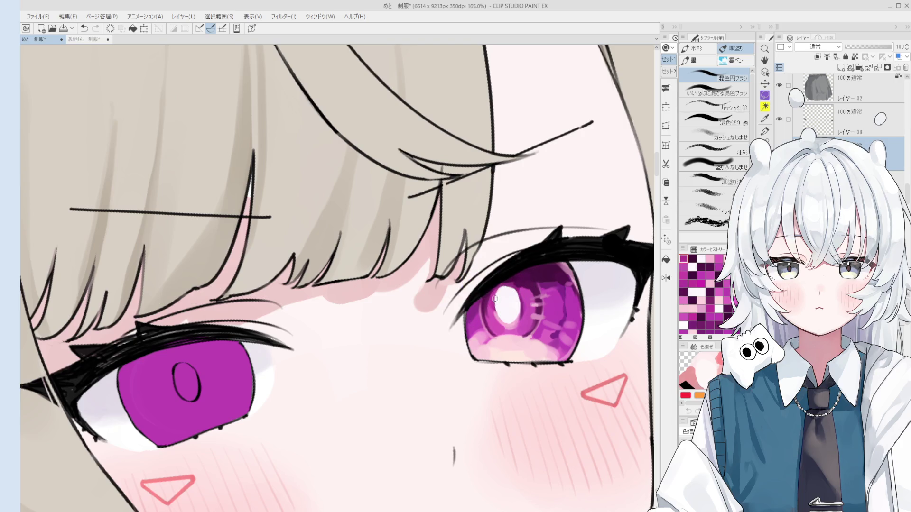
{"action": "mouse_move", "coordinate": [525, 283]}
{"action": "left_mouse_down"}
{"action": "mouse_move", "coordinate": [539, 299]}
{"action": "mouse_move", "coordinate": [515, 281]}
{"action": "left_mouse_up"}
{"action": "key", "text": "ctrl+z"}
Sample white and soften the highlight edges, then zoom in and pick a lighter colour
{"action": "left_click", "coordinate": [510, 286], "text": "alt"}
{"action": "left_click", "coordinate": [507, 294], "text": "alt"}
{"action": "key", "text": "ctrl+z"}
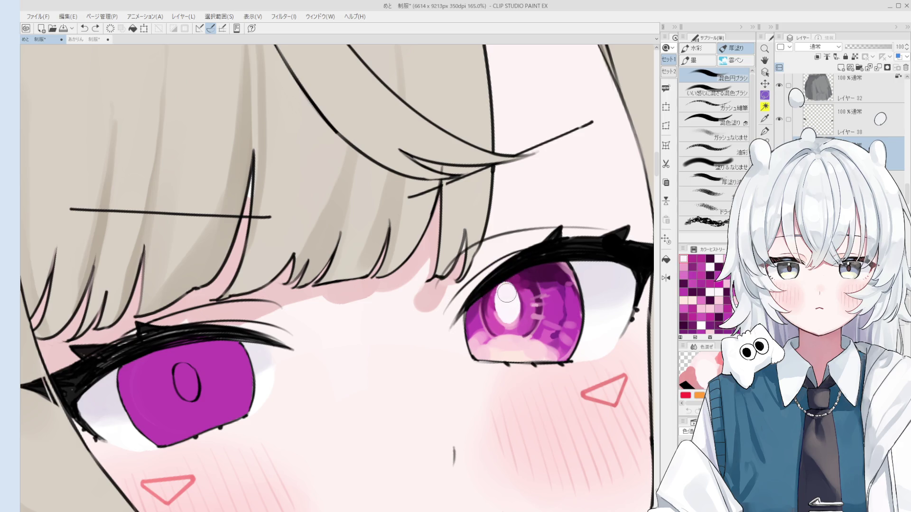
{"action": "left_click_drag", "start_coordinate": [505, 291], "coordinate": [505, 296]}
{"action": "key", "text": "o"}
{"action": "scroll", "coordinate": [521, 293], "scroll_direction": "up", "scroll_amount": 1}
{"action": "scroll", "coordinate": [536, 294], "scroll_direction": "up", "scroll_amount": 1}
{"action": "key", "text": "b"}
{"action": "scroll", "coordinate": [535, 298], "scroll_direction": "up", "scroll_amount": 1}
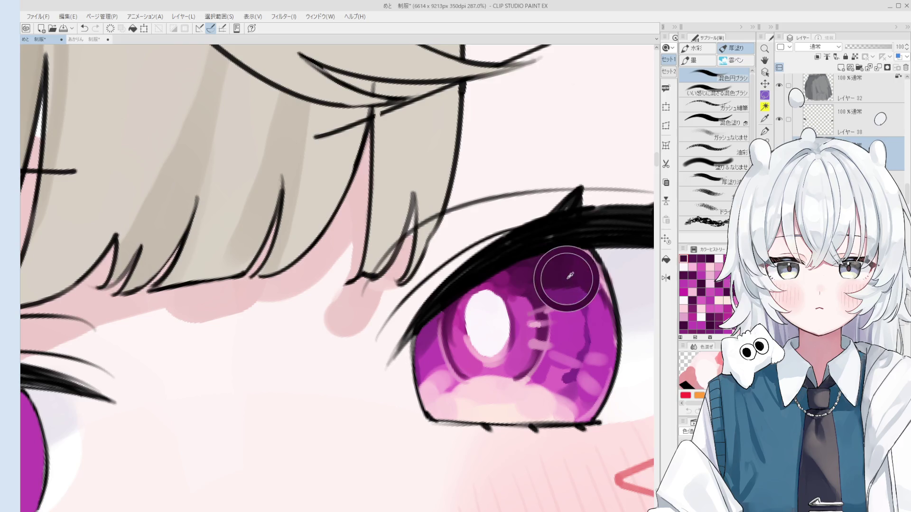
{"action": "left_click", "coordinate": [555, 284], "text": "alt"}
{"action": "scroll", "coordinate": [548, 297], "scroll_direction": "down", "scroll_amount": 2}
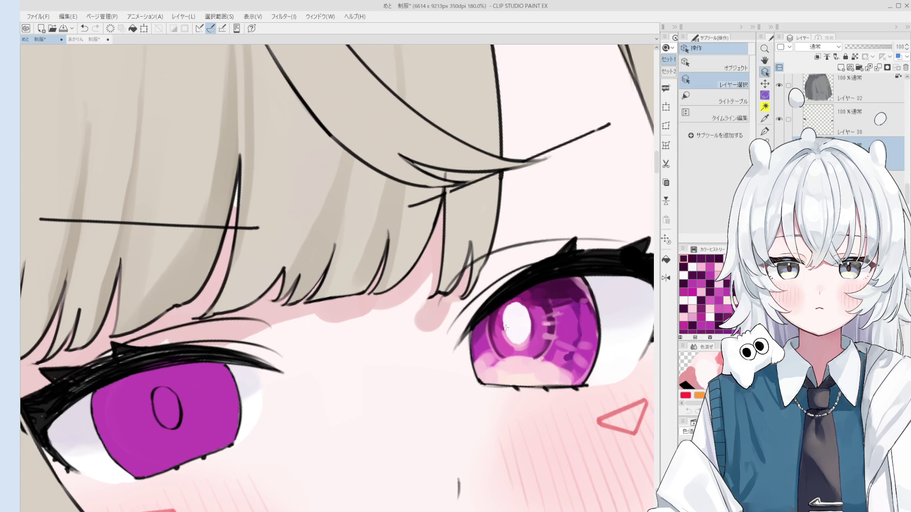
Sample white and extend the iris highlight toward the lower right
{"action": "scroll", "coordinate": [521, 311], "scroll_direction": "up", "scroll_amount": 1}
{"action": "left_click", "coordinate": [521, 311], "text": "alt"}
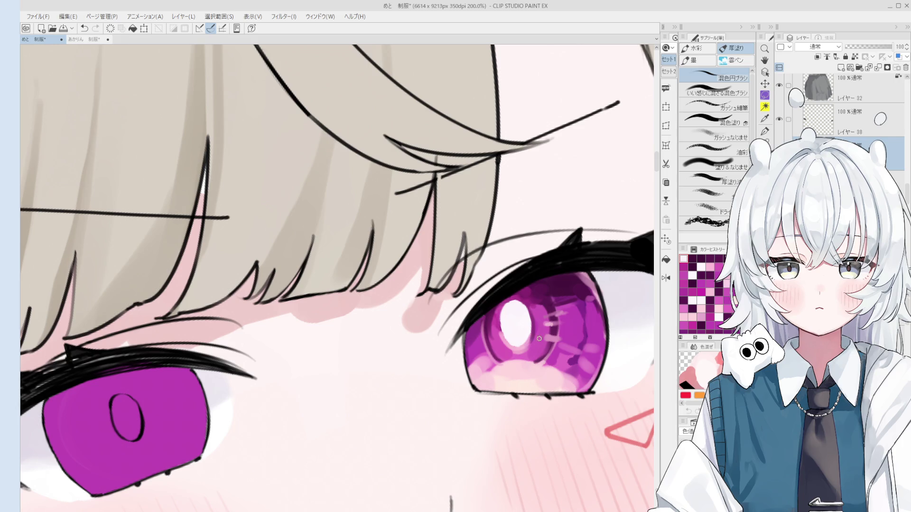
{"action": "left_click", "coordinate": [512, 328], "text": "alt"}
{"action": "left_click_drag", "start_coordinate": [522, 332], "coordinate": [540, 347]}
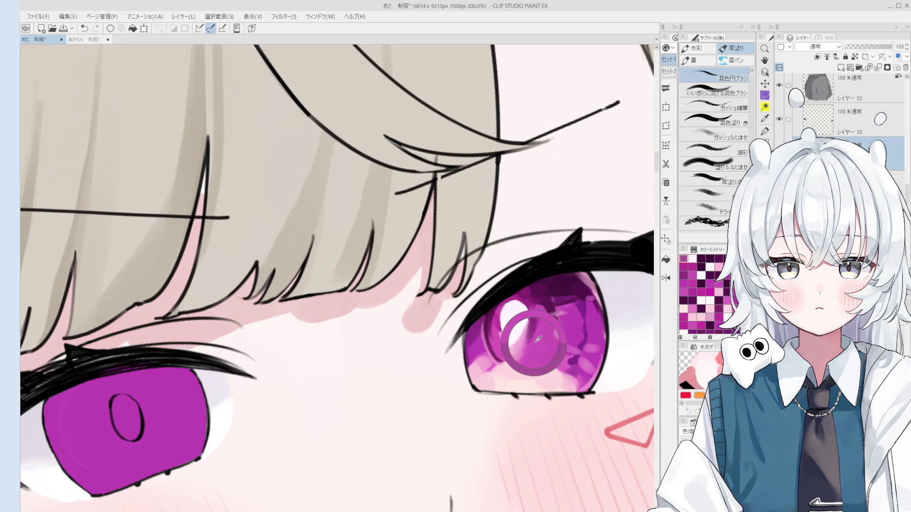
Sample light pink and the highlight colour from the iris with the blending brush
{"action": "key", "text": "b"}
{"action": "left_click", "coordinate": [532, 351], "text": "alt"}
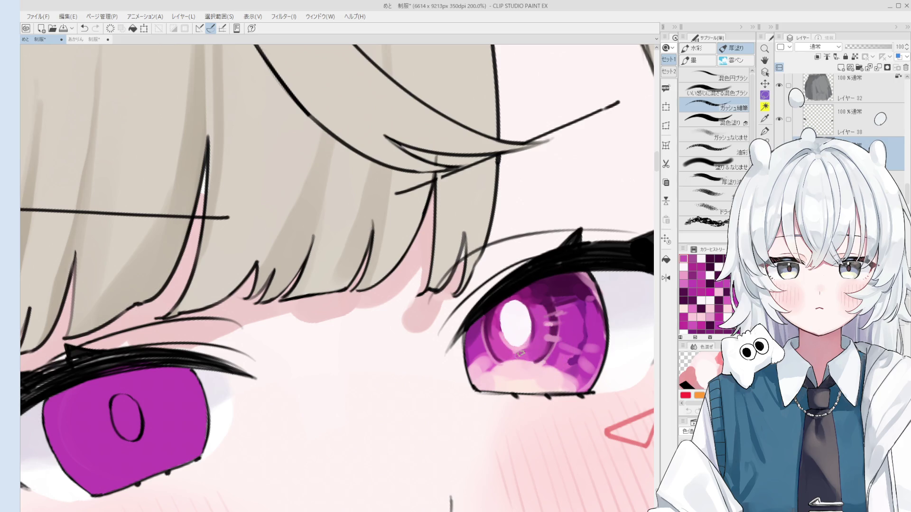
{"action": "left_click", "coordinate": [519, 350], "text": "alt"}
{"action": "key", "text": "b"}
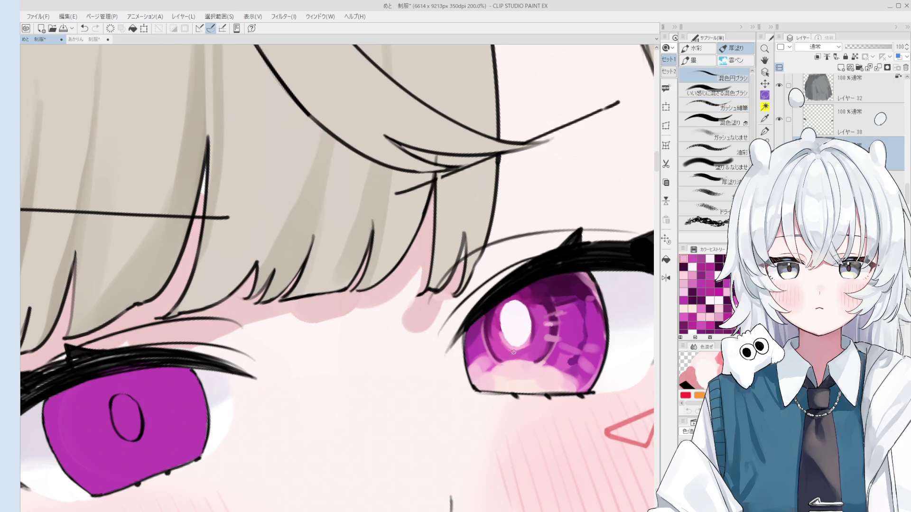
{"action": "scroll", "coordinate": [533, 356], "scroll_direction": "up", "scroll_amount": 2}
{"action": "left_click", "coordinate": [505, 340], "text": "alt"}
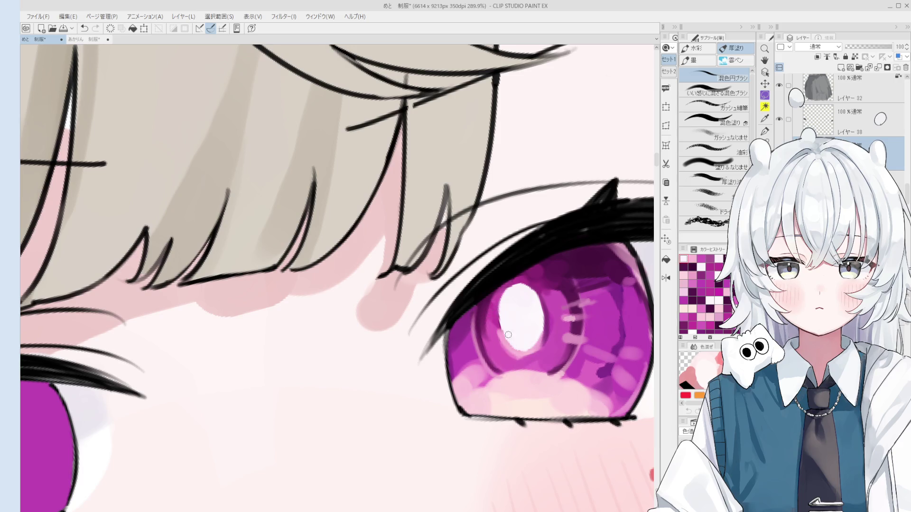
{"action": "left_click", "coordinate": [507, 318], "text": "alt"}
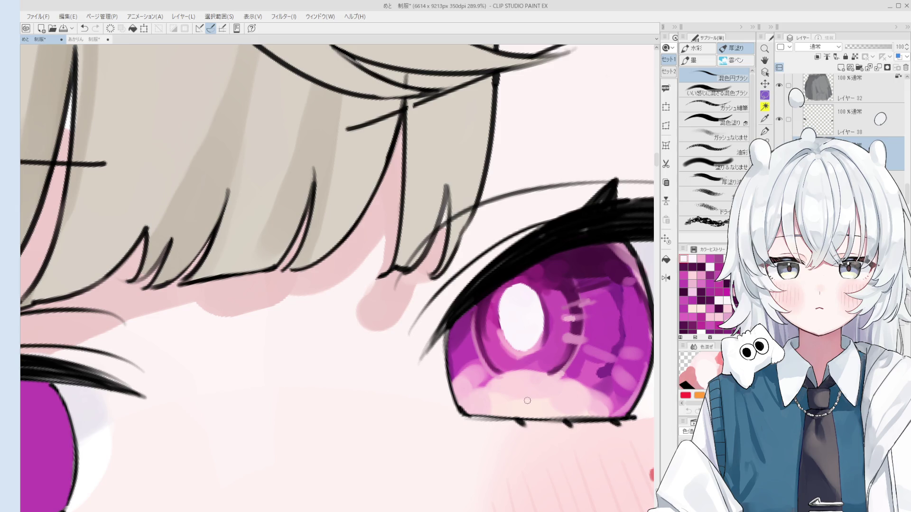
Nudge the view around the eyes and zoom out
{"action": "left_click_drag", "start_coordinate": [512, 340], "coordinate": [516, 345]}
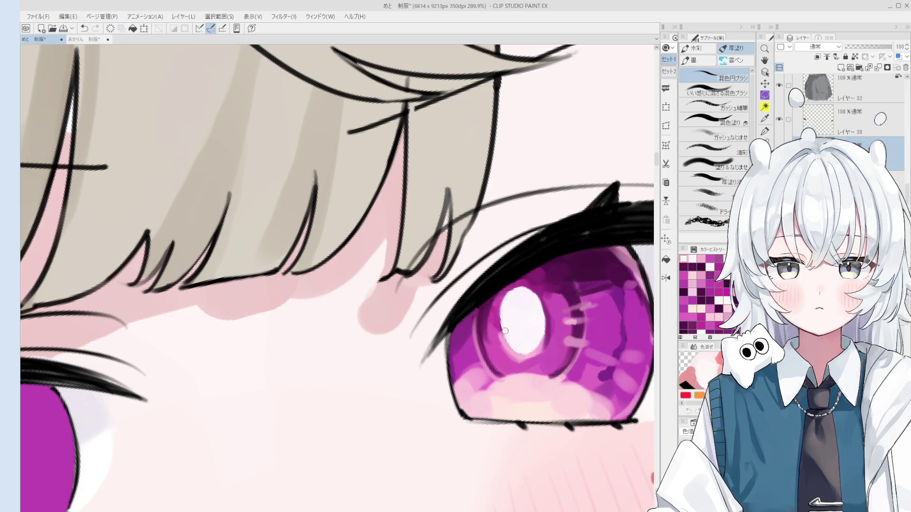
{"action": "scroll", "coordinate": [504, 330], "scroll_direction": "down", "scroll_amount": 4}
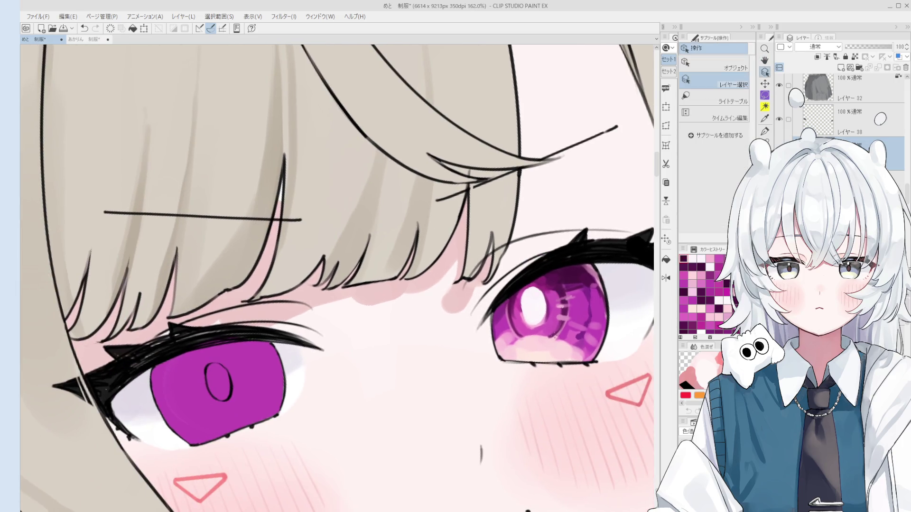
{"action": "key", "text": "b"}
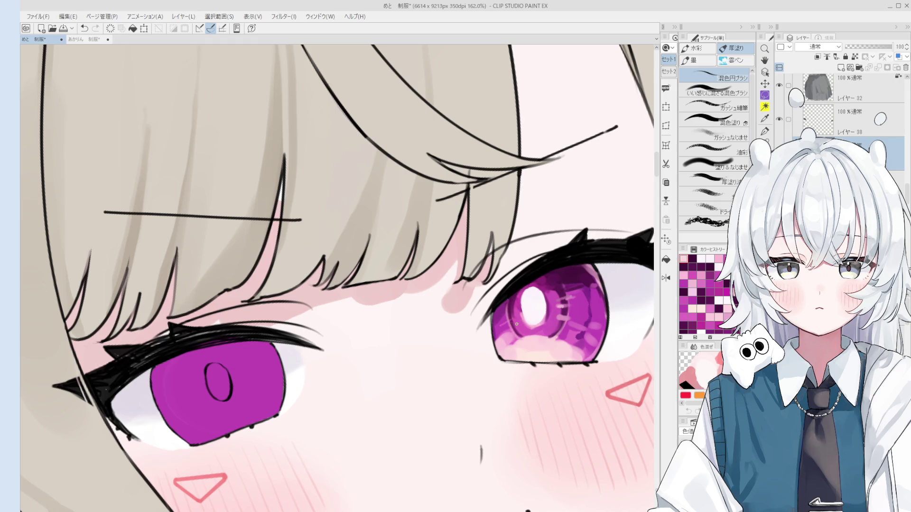
{"action": "left_click_drag", "start_coordinate": [509, 329], "coordinate": [511, 324]}
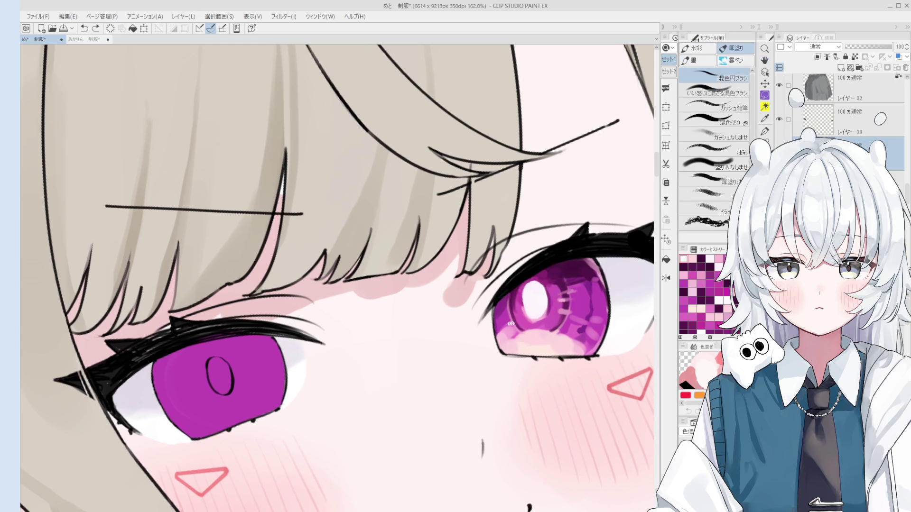
{"action": "scroll", "coordinate": [524, 336], "scroll_direction": "down", "scroll_amount": 1}
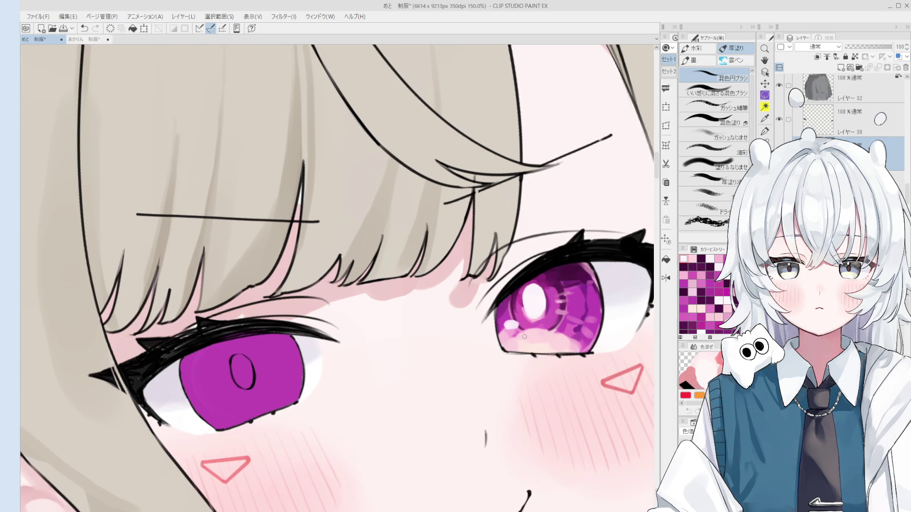
{"action": "scroll", "coordinate": [522, 327], "scroll_direction": "down", "scroll_amount": 2}
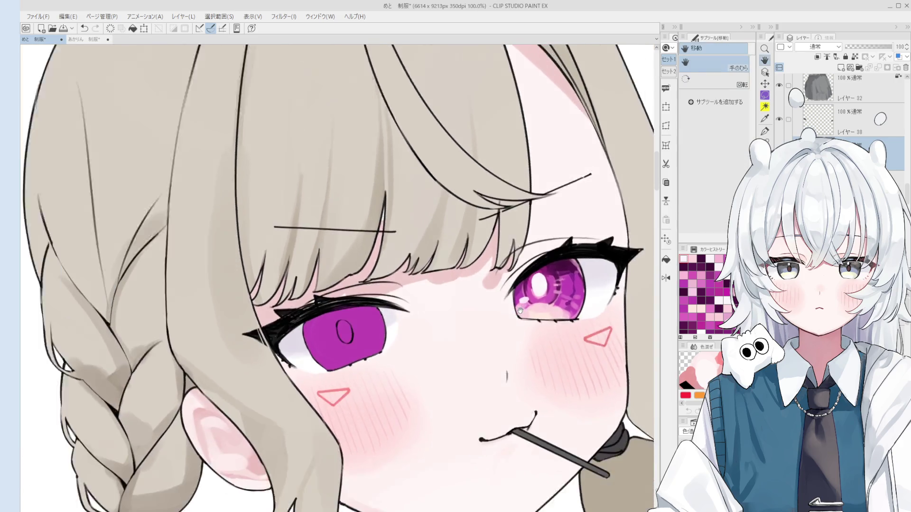
{"action": "scroll", "coordinate": [520, 311], "scroll_direction": "down", "scroll_amount": 1}
{"action": "scroll", "coordinate": [459, 299], "scroll_direction": "down", "scroll_amount": 2}
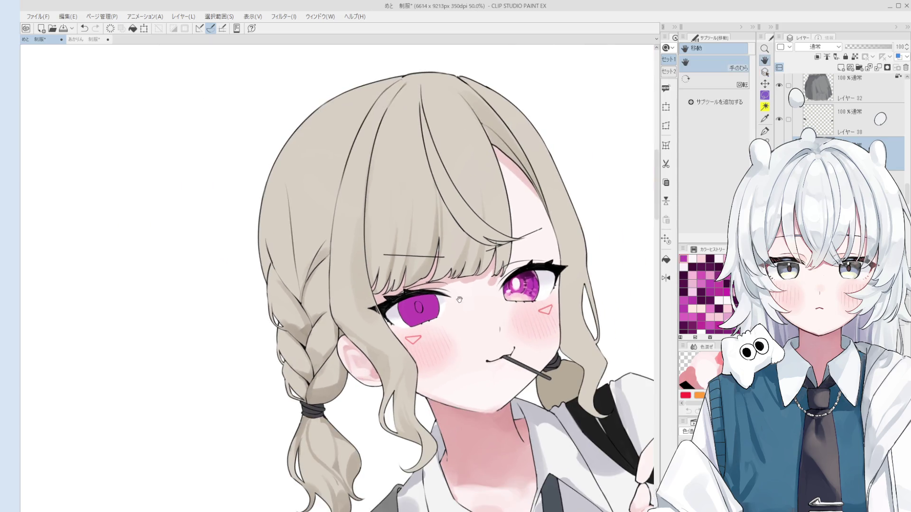
{"action": "scroll", "coordinate": [442, 295], "scroll_direction": "up", "scroll_amount": 1}
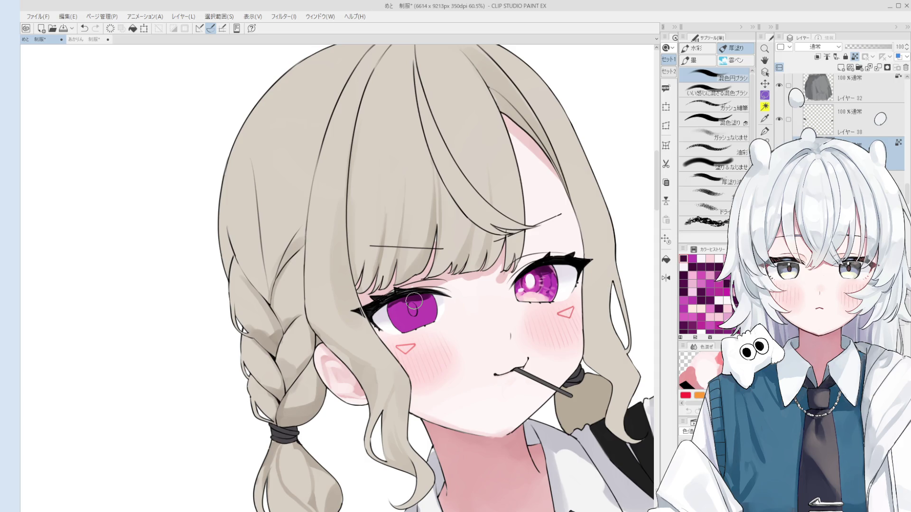
{"action": "scroll", "coordinate": [414, 301], "scroll_direction": "up", "scroll_amount": 1}
Brush a light vertical highlight into the girl's left iris, then zoom the view back out
{"action": "mouse_move", "coordinate": [415, 303]}
{"action": "left_mouse_down"}
{"action": "mouse_move", "coordinate": [396, 328]}
{"action": "mouse_move", "coordinate": [390, 298]}
{"action": "mouse_move", "coordinate": [398, 323]}
{"action": "left_mouse_up"}
{"action": "key", "text": "ctrl+z"}
{"action": "key", "text": "ctrl+z"}
{"action": "scroll", "coordinate": [394, 304], "scroll_direction": "up", "scroll_amount": 1}
{"action": "key", "text": "ctrl+z"}
{"action": "key", "text": "ctrl+z"}
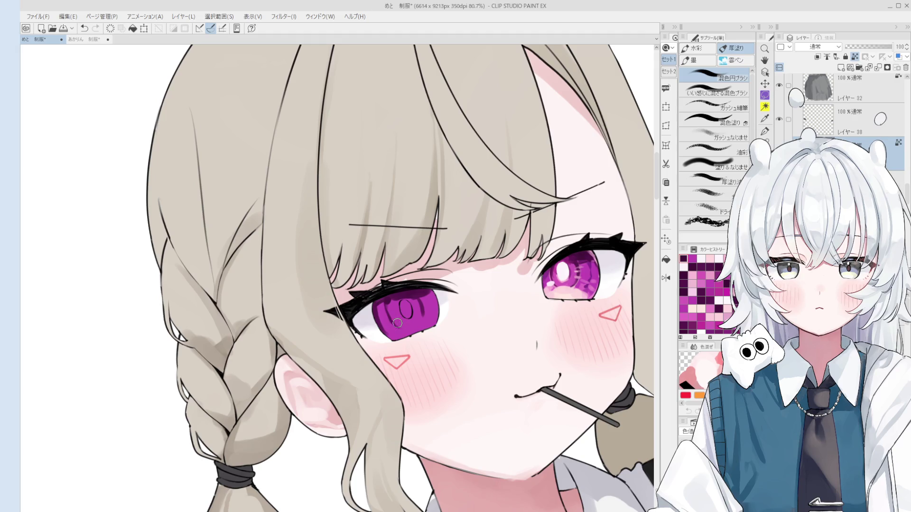
{"action": "scroll", "coordinate": [394, 316], "scroll_direction": "up", "scroll_amount": 1}
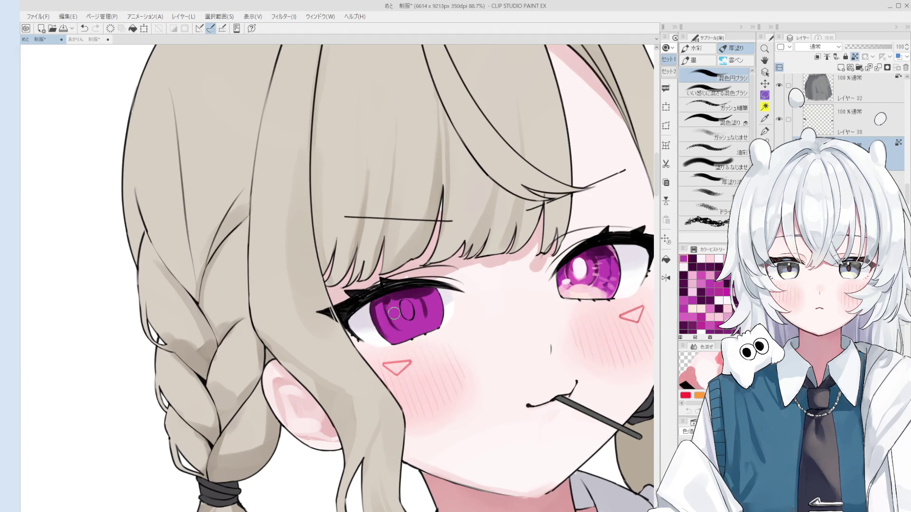
{"action": "scroll", "coordinate": [394, 315], "scroll_direction": "down", "scroll_amount": 3}
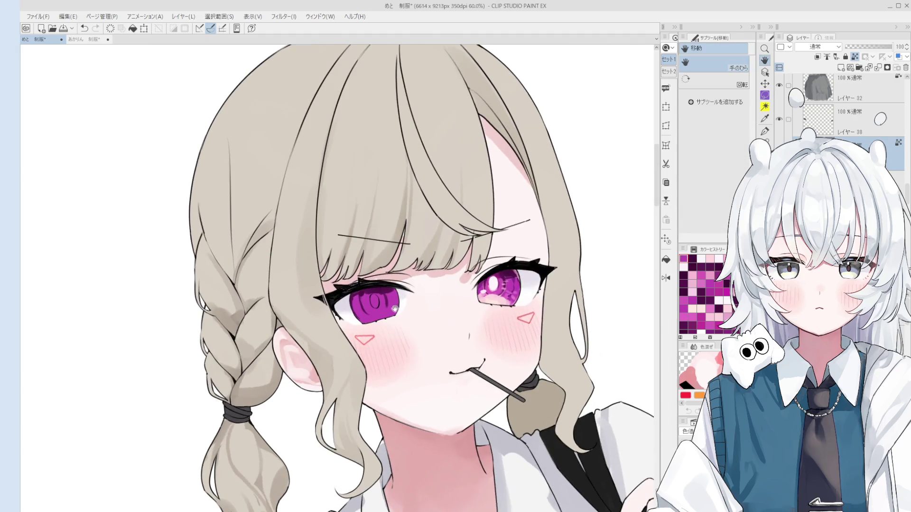
{"action": "scroll", "coordinate": [395, 309], "scroll_direction": "down", "scroll_amount": 3}
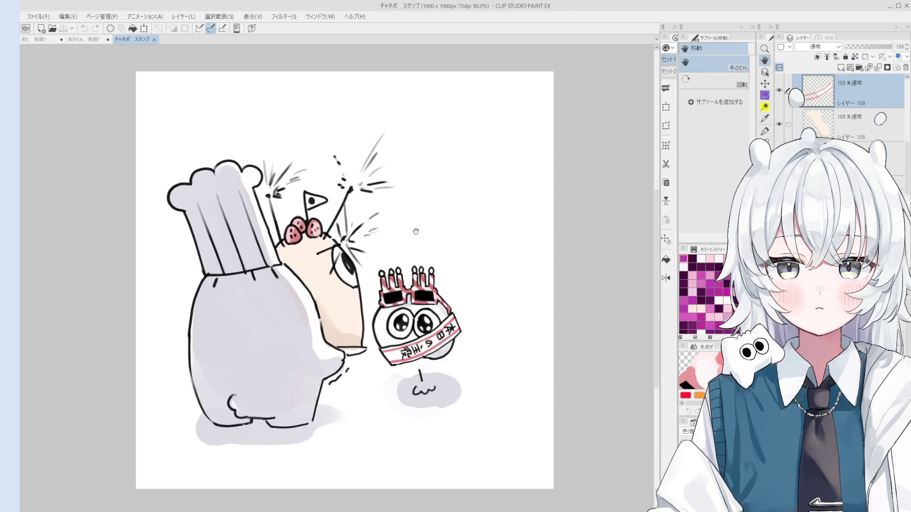
Hide the old stamp drawing and select a fresh raster layer to draw on
{"action": "scroll", "coordinate": [487, 225], "scroll_direction": "down", "scroll_amount": 2}
{"action": "scroll", "coordinate": [866, 87], "scroll_direction": "up", "scroll_amount": 5}
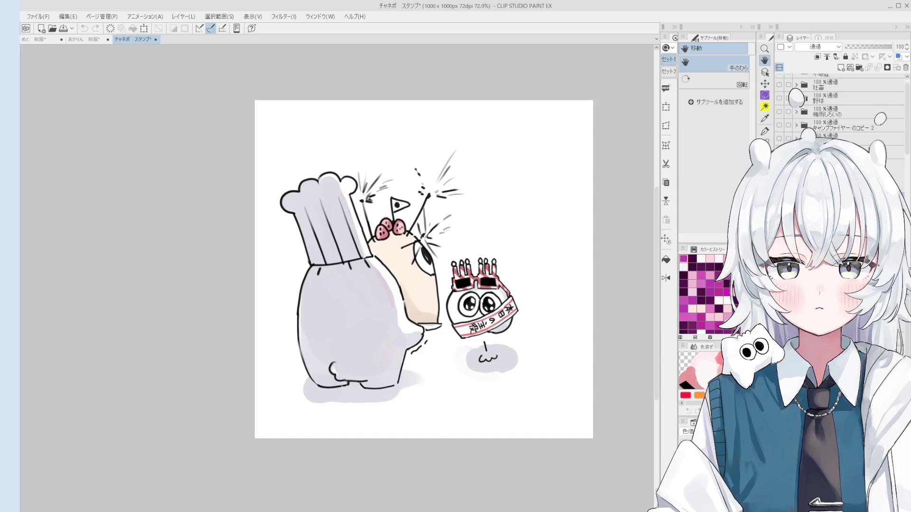
{"action": "key", "text": "ctrl+x"}
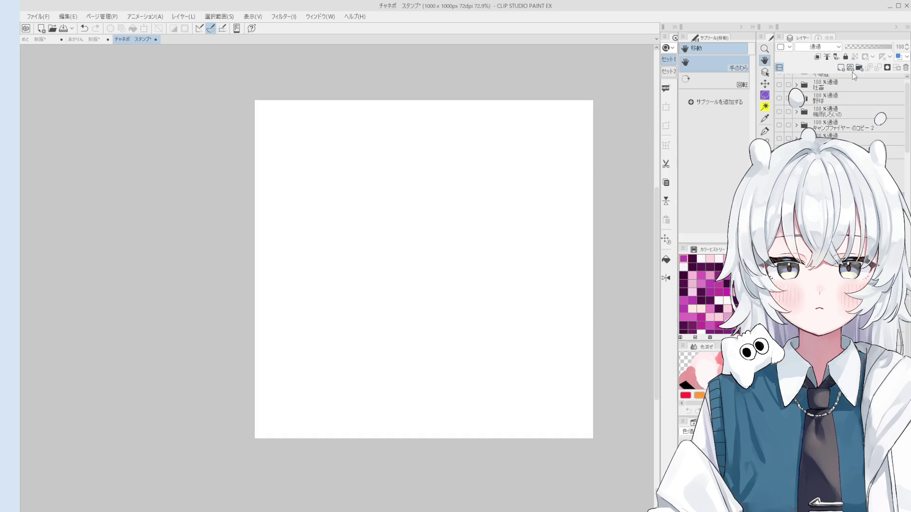
{"action": "left_click", "coordinate": [841, 67]}
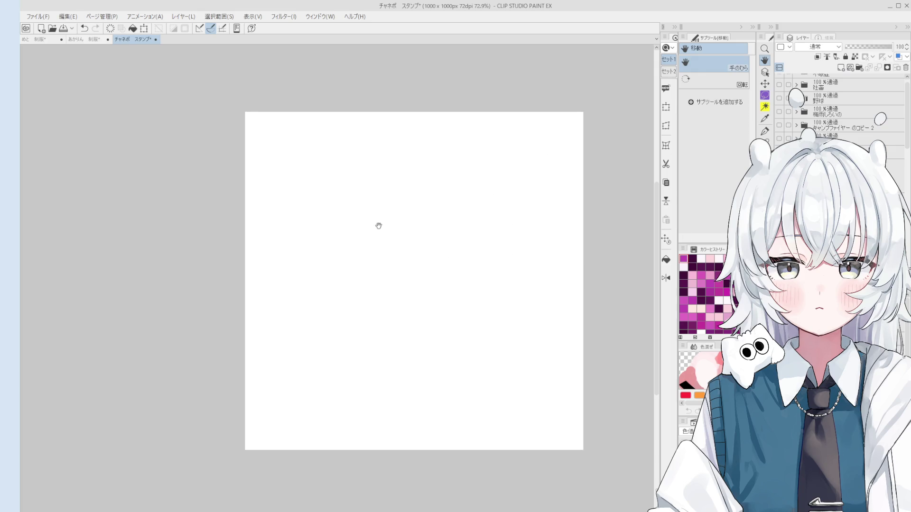
Shift the page view and draw a trial curved outline stroke with the pen
{"action": "scroll", "coordinate": [378, 223], "scroll_direction": "up", "scroll_amount": 3}
{"action": "left_click_drag", "start_coordinate": [341, 221], "coordinate": [305, 183]}
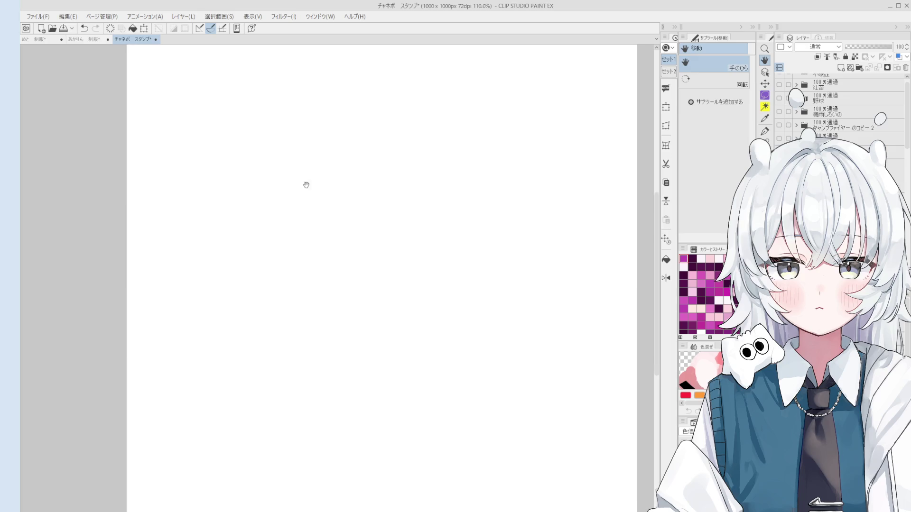
{"action": "scroll", "coordinate": [286, 115], "scroll_direction": "down", "scroll_amount": 2}
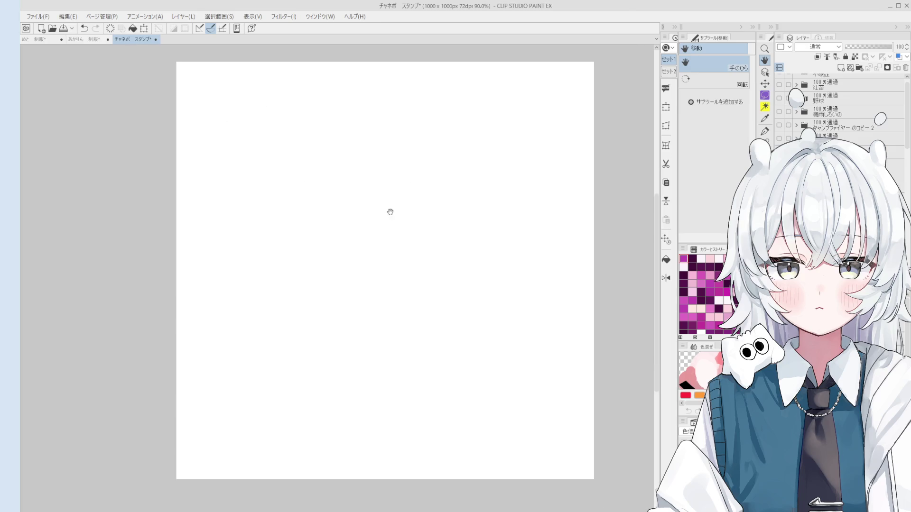
{"action": "key", "text": "p"}
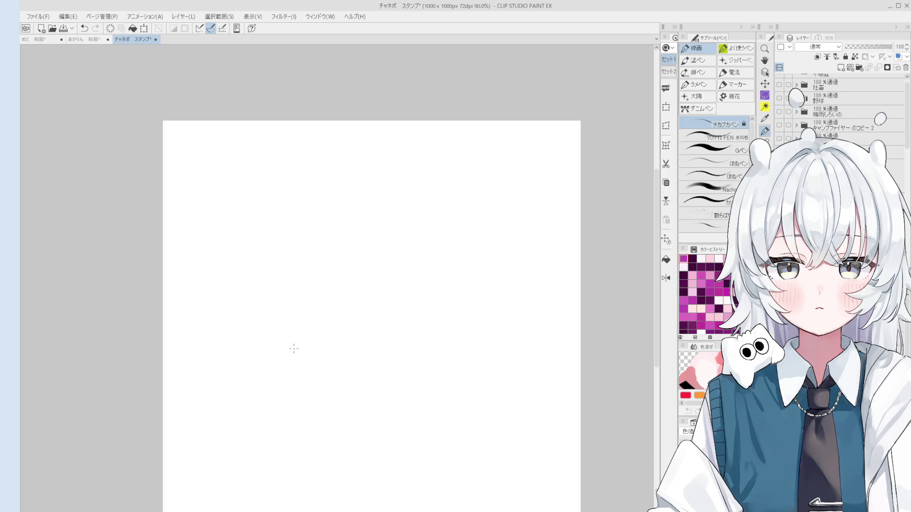
{"action": "left_click_drag", "start_coordinate": [242, 381], "coordinate": [265, 280]}
{"action": "key", "text": "ctrl+z"}
{"action": "mouse_move", "coordinate": [241, 372]}
{"action": "left_mouse_down"}
{"action": "mouse_move", "coordinate": [257, 280]}
{"action": "mouse_move", "coordinate": [295, 271]}
{"action": "mouse_move", "coordinate": [272, 277]}
{"action": "mouse_move", "coordinate": [316, 295]}
{"action": "mouse_move", "coordinate": [303, 294]}
{"action": "mouse_move", "coordinate": [317, 290]}
{"action": "mouse_move", "coordinate": [254, 371]}
{"action": "left_mouse_up"}
Remove the trial hook and C-shaped strokes, turning the tilted canvas view back upright
{"action": "key", "text": "minus"}
{"action": "key", "text": "e"}
{"action": "key", "text": "p"}
{"action": "key", "text": "ctrl+z"}
{"action": "key", "text": "ctrl+z"}
{"action": "key", "text": "e"}
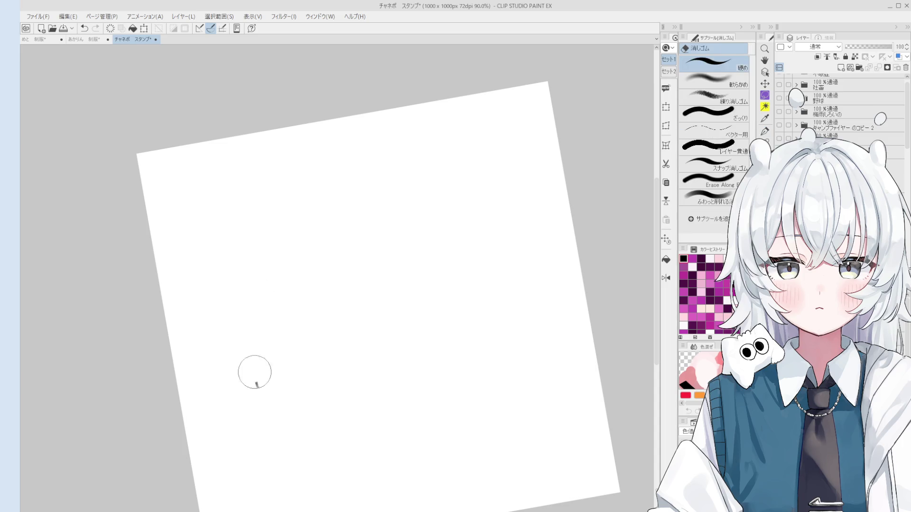
{"action": "left_click", "coordinate": [255, 372]}
{"action": "key", "text": "p"}
{"action": "scroll", "coordinate": [369, 312], "scroll_direction": "up", "scroll_amount": 2}
{"action": "mouse_move", "coordinate": [374, 307]}
{"action": "left_mouse_down"}
{"action": "mouse_move", "coordinate": [365, 306]}
{"action": "mouse_move", "coordinate": [420, 216]}
{"action": "left_mouse_up"}
{"action": "key", "text": "ctrl+z"}
{"action": "key", "text": "at"}
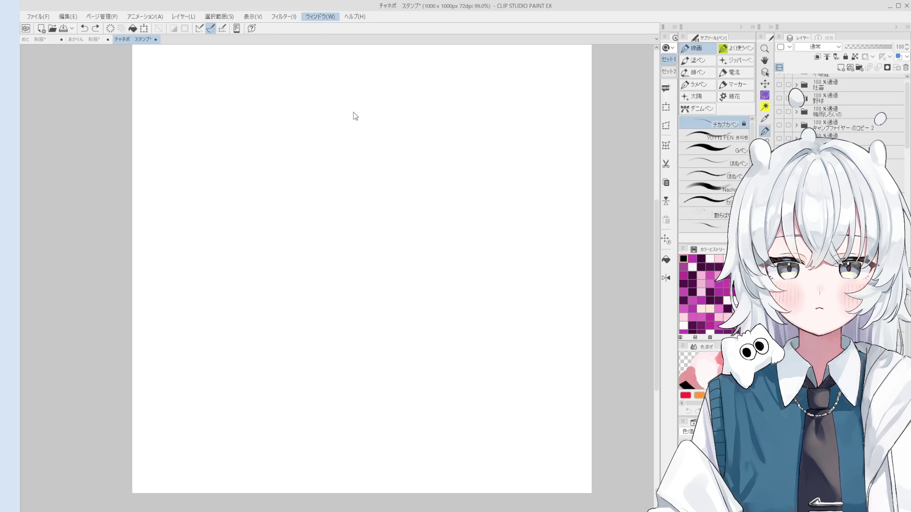
Show the Brush Size palette and test pen sizes from 2.0 to about 7, undoing the strokes
{"action": "key", "text": "b"}
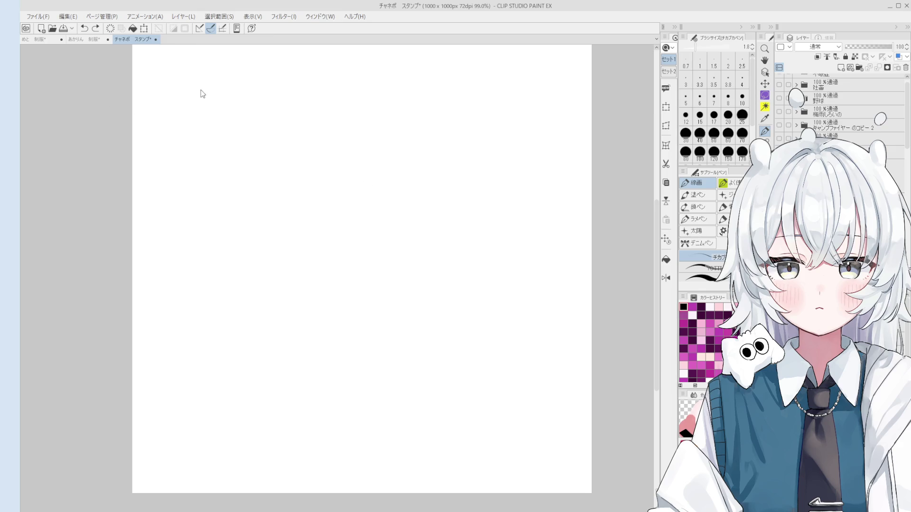
{"action": "key", "text": "bracketright"}
{"action": "key", "text": "bracketright"}
{"action": "key", "text": "bracketright"}
{"action": "key", "text": "bracketright"}
{"action": "left_click_drag", "start_coordinate": [304, 151], "coordinate": [308, 166]}
{"action": "key", "text": "ctrl+z"}
{"action": "key", "text": "bracketleft"}
{"action": "key", "text": "bracketleft"}
{"action": "key", "text": "bracketleft"}
{"action": "key", "text": "bracketleft"}
{"action": "key", "text": "bracketleft"}
{"action": "left_click_drag", "start_coordinate": [277, 152], "coordinate": [288, 194]}
{"action": "key", "text": "bracketright"}
{"action": "left_click_drag", "start_coordinate": [301, 161], "coordinate": [307, 183]}
{"action": "key", "text": "ctrl+z"}
{"action": "key", "text": "ctrl+z"}
{"action": "key", "text": "h"}
{"action": "left_click_drag", "start_coordinate": [395, 267], "coordinate": [399, 276]}
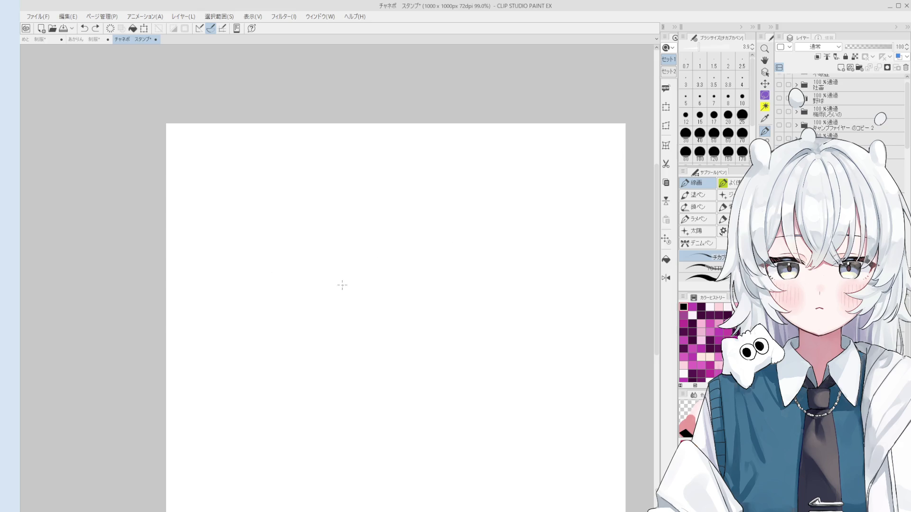
Draw the round blob head outline, trimming the hook at its end
{"action": "key", "text": "ctrl+y"}
{"action": "mouse_move", "coordinate": [428, 384]}
{"action": "left_mouse_down"}
{"action": "mouse_move", "coordinate": [388, 352]}
{"action": "mouse_move", "coordinate": [476, 321]}
{"action": "left_mouse_up"}
{"action": "key", "text": "ctrl+z"}
{"action": "mouse_move", "coordinate": [446, 418]}
{"action": "left_mouse_down"}
{"action": "mouse_move", "coordinate": [387, 389]}
{"action": "mouse_move", "coordinate": [500, 332]}
{"action": "mouse_move", "coordinate": [503, 401]}
{"action": "mouse_move", "coordinate": [487, 406]}
{"action": "mouse_move", "coordinate": [503, 396]}
{"action": "mouse_move", "coordinate": [486, 420]}
{"action": "mouse_move", "coordinate": [507, 391]}
{"action": "mouse_move", "coordinate": [485, 402]}
{"action": "left_mouse_up"}
{"action": "key", "text": "e"}
{"action": "scroll", "coordinate": [513, 397], "scroll_direction": "up", "scroll_amount": 3}
{"action": "scroll", "coordinate": [481, 400], "scroll_direction": "down", "scroll_amount": 1}
{"action": "scroll", "coordinate": [481, 399], "scroll_direction": "down", "scroll_amount": 1}
{"action": "key", "text": "e"}
{"action": "key", "text": "p"}
{"action": "key", "text": "ctrl+z"}
{"action": "key", "text": "ctrl+z"}
Add a small curled hand and a ground line, trimming the line's left end
{"action": "mouse_move", "coordinate": [487, 367]}
{"action": "left_mouse_down"}
{"action": "mouse_move", "coordinate": [482, 392]}
{"action": "mouse_move", "coordinate": [510, 379]}
{"action": "mouse_move", "coordinate": [479, 360]}
{"action": "mouse_move", "coordinate": [485, 345]}
{"action": "mouse_move", "coordinate": [468, 399]}
{"action": "mouse_move", "coordinate": [378, 414]}
{"action": "mouse_move", "coordinate": [452, 389]}
{"action": "mouse_move", "coordinate": [540, 387]}
{"action": "left_mouse_up"}
{"action": "scroll", "coordinate": [468, 397], "scroll_direction": "down", "scroll_amount": 1}
{"action": "key", "text": "e"}
{"action": "key", "text": "p"}
{"action": "key", "text": "e"}
{"action": "mouse_move", "coordinate": [342, 387]}
{"action": "left_mouse_down"}
{"action": "mouse_move", "coordinate": [355, 387]}
{"action": "mouse_move", "coordinate": [353, 377]}
{"action": "mouse_move", "coordinate": [365, 394]}
{"action": "mouse_move", "coordinate": [377, 391]}
{"action": "left_mouse_up"}
{"action": "key", "text": "p"}
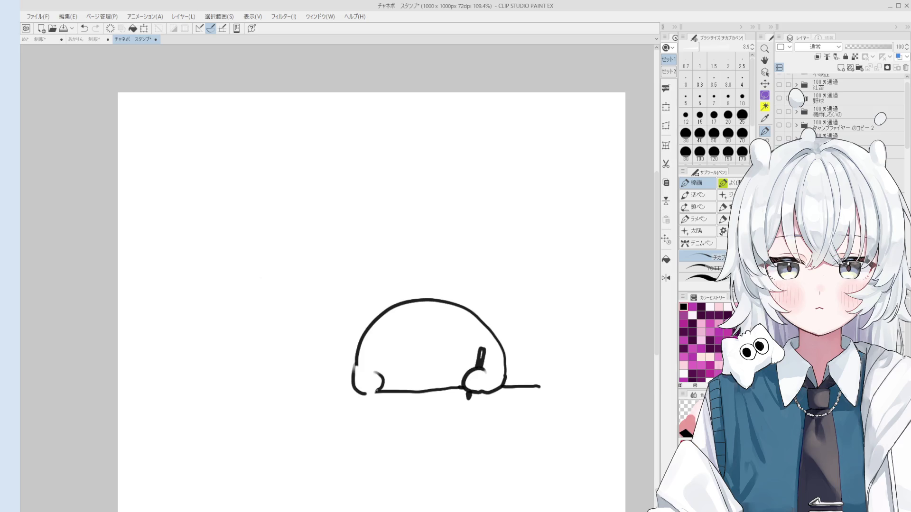
Draw the round glasses with a spiral in the right lens and a bridge between lenses
{"action": "mouse_move", "coordinate": [379, 338]}
{"action": "left_mouse_down"}
{"action": "mouse_move", "coordinate": [425, 357]}
{"action": "mouse_move", "coordinate": [374, 367]}
{"action": "mouse_move", "coordinate": [388, 332]}
{"action": "mouse_move", "coordinate": [417, 352]}
{"action": "mouse_move", "coordinate": [371, 364]}
{"action": "mouse_move", "coordinate": [373, 353]}
{"action": "mouse_move", "coordinate": [424, 350]}
{"action": "mouse_move", "coordinate": [430, 328]}
{"action": "mouse_move", "coordinate": [480, 354]}
{"action": "mouse_move", "coordinate": [435, 374]}
{"action": "mouse_move", "coordinate": [428, 359]}
{"action": "mouse_move", "coordinate": [464, 332]}
{"action": "mouse_move", "coordinate": [457, 371]}
{"action": "mouse_move", "coordinate": [423, 361]}
{"action": "left_mouse_up"}
{"action": "key", "text": "ctrl+z"}
{"action": "key", "text": "ctrl+z"}
{"action": "key", "text": "ctrl+z"}
{"action": "key", "text": "ctrl+z"}
{"action": "key", "text": "ctrl+z"}
{"action": "key", "text": "ctrl+z"}
{"action": "mouse_move", "coordinate": [441, 331]}
{"action": "left_mouse_down"}
{"action": "mouse_move", "coordinate": [429, 358]}
{"action": "mouse_move", "coordinate": [458, 367]}
{"action": "mouse_move", "coordinate": [430, 346]}
{"action": "left_mouse_up"}
{"action": "mouse_move", "coordinate": [437, 343]}
{"action": "left_mouse_down"}
{"action": "mouse_move", "coordinate": [455, 347]}
{"action": "mouse_move", "coordinate": [445, 352]}
{"action": "left_mouse_up"}
{"action": "scroll", "coordinate": [438, 340], "scroll_direction": "down", "scroll_amount": 2}
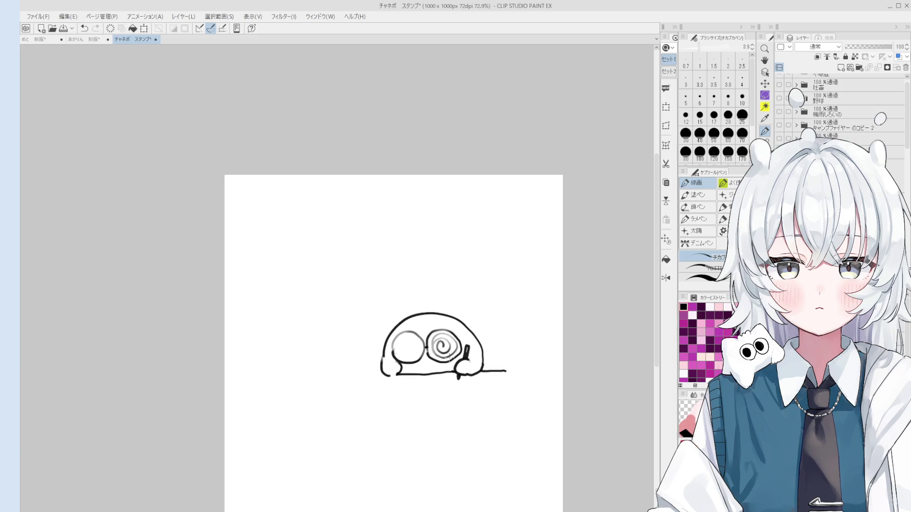
{"action": "scroll", "coordinate": [430, 396], "scroll_direction": "up", "scroll_amount": 4}
{"action": "left_click_drag", "start_coordinate": [412, 258], "coordinate": [421, 282]}
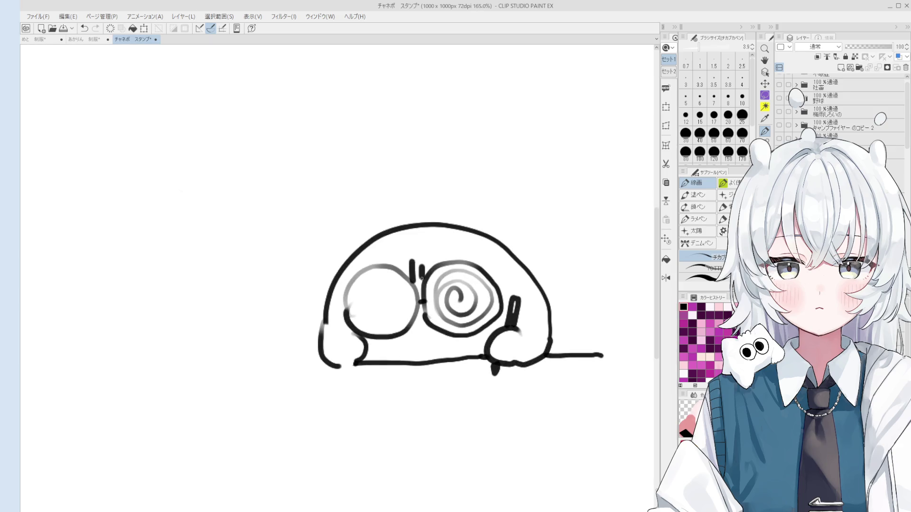
{"action": "scroll", "coordinate": [425, 279], "scroll_direction": "down", "scroll_amount": 1}
{"action": "scroll", "coordinate": [428, 319], "scroll_direction": "down", "scroll_amount": 2}
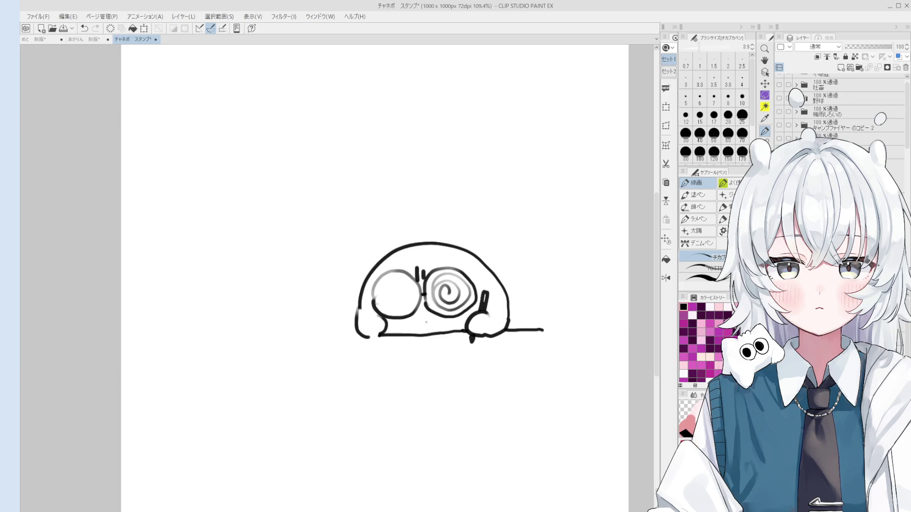
Erase and clean up the left glasses lens, shrinking the eraser to size 15
{"action": "left_click_drag", "start_coordinate": [421, 327], "coordinate": [428, 327]}
{"action": "key", "text": "ctrl+z"}
{"action": "key", "text": "e"}
{"action": "mouse_move", "coordinate": [394, 295]}
{"action": "left_mouse_down"}
{"action": "mouse_move", "coordinate": [382, 297]}
{"action": "mouse_move", "coordinate": [401, 294]}
{"action": "mouse_move", "coordinate": [373, 314]}
{"action": "mouse_move", "coordinate": [380, 315]}
{"action": "left_mouse_up"}
{"action": "key", "text": "p"}
{"action": "key", "text": "ctrl+z"}
{"action": "key", "text": "ctrl+z"}
{"action": "key", "text": "e"}
{"action": "scroll", "coordinate": [386, 335], "scroll_direction": "up", "scroll_amount": 2}
{"action": "key", "text": "bracketleft"}
{"action": "key", "text": "bracketleft"}
{"action": "key", "text": "bracketleft"}
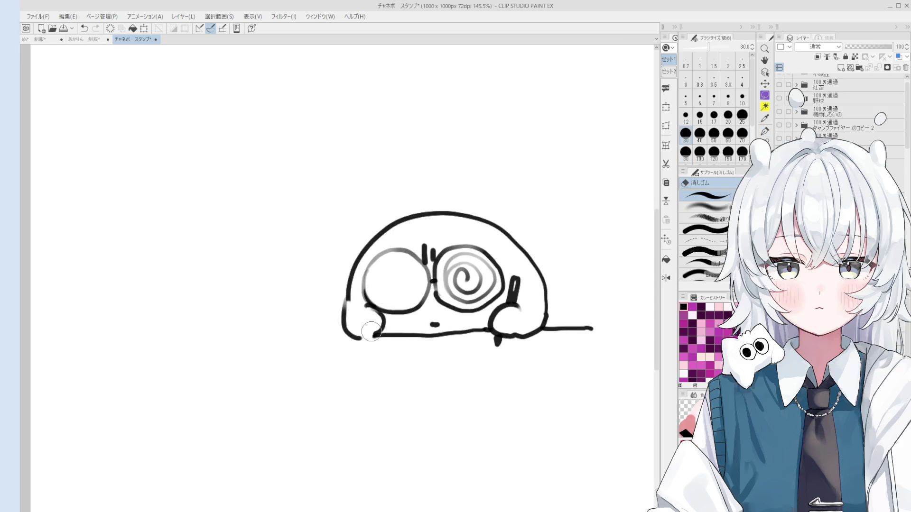
{"action": "mouse_move", "coordinate": [382, 329]}
{"action": "left_mouse_down"}
{"action": "mouse_move", "coordinate": [377, 320]}
{"action": "mouse_move", "coordinate": [383, 334]}
{"action": "mouse_move", "coordinate": [355, 339]}
{"action": "left_mouse_up"}
{"action": "key", "text": "p"}
{"action": "key", "text": "ctrl+z"}
Reposition the view and draw a swirl inside the left lens, retrying it once
{"action": "scroll", "coordinate": [395, 351], "scroll_direction": "up", "scroll_amount": 1}
{"action": "scroll", "coordinate": [370, 339], "scroll_direction": "down", "scroll_amount": 1}
{"action": "key", "text": "e"}
{"action": "left_click_drag", "start_coordinate": [528, 323], "coordinate": [546, 334]}
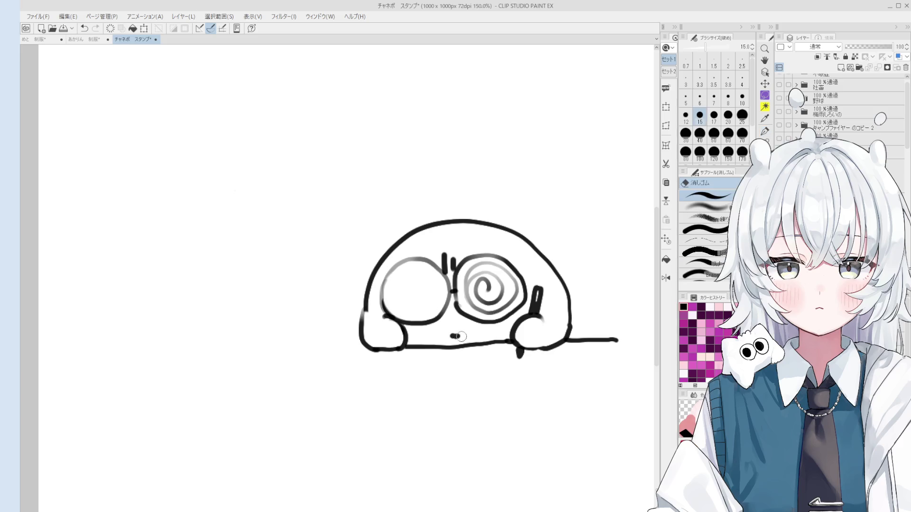
{"action": "key", "text": "p"}
{"action": "mouse_move", "coordinate": [411, 316]}
{"action": "left_mouse_down"}
{"action": "mouse_move", "coordinate": [436, 273]}
{"action": "mouse_move", "coordinate": [412, 299]}
{"action": "mouse_move", "coordinate": [390, 295]}
{"action": "mouse_move", "coordinate": [428, 305]}
{"action": "mouse_move", "coordinate": [423, 279]}
{"action": "mouse_move", "coordinate": [410, 293]}
{"action": "mouse_move", "coordinate": [418, 291]}
{"action": "left_mouse_up"}
{"action": "key", "text": "ctrl+z"}
Add a short mouth dash below the glasses and sketch a flame curve up the left side
{"action": "scroll", "coordinate": [427, 303], "scroll_direction": "down", "scroll_amount": 1}
{"action": "key", "text": "ctrl+z"}
{"action": "left_click_drag", "start_coordinate": [447, 335], "coordinate": [459, 333]}
{"action": "scroll", "coordinate": [454, 335], "scroll_direction": "down", "scroll_amount": 2}
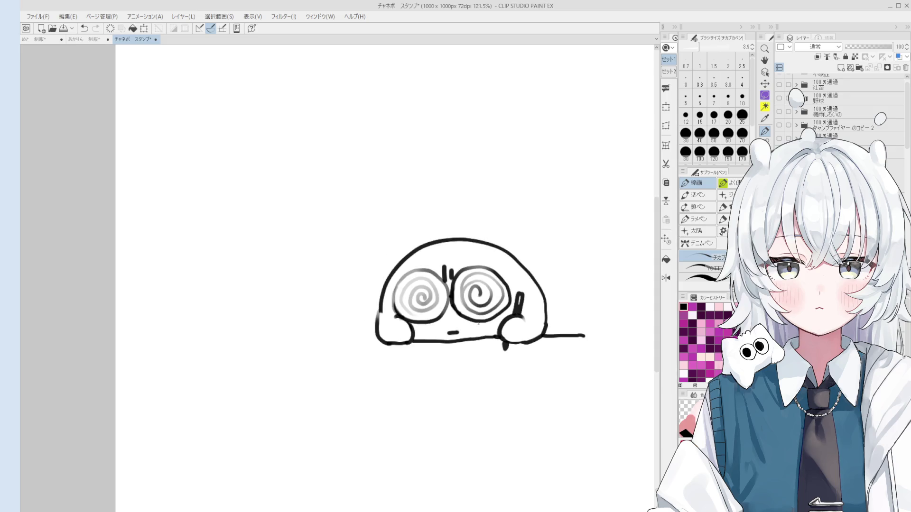
{"action": "scroll", "coordinate": [449, 325], "scroll_direction": "down", "scroll_amount": 2}
{"action": "mouse_move", "coordinate": [384, 310]}
{"action": "left_mouse_down"}
{"action": "mouse_move", "coordinate": [394, 275]}
{"action": "mouse_move", "coordinate": [430, 231]}
{"action": "mouse_move", "coordinate": [449, 211]}
{"action": "mouse_move", "coordinate": [487, 200]}
{"action": "mouse_move", "coordinate": [549, 309]}
{"action": "mouse_move", "coordinate": [519, 244]}
{"action": "mouse_move", "coordinate": [510, 256]}
{"action": "mouse_move", "coordinate": [540, 242]}
{"action": "mouse_move", "coordinate": [523, 268]}
{"action": "mouse_move", "coordinate": [551, 291]}
{"action": "mouse_move", "coordinate": [551, 310]}
{"action": "left_mouse_up"}
Tidy the flame outline's right edge and extend the ground line further left
{"action": "key", "text": "e"}
{"action": "key", "text": "p"}
{"action": "key", "text": "ctrl+z"}
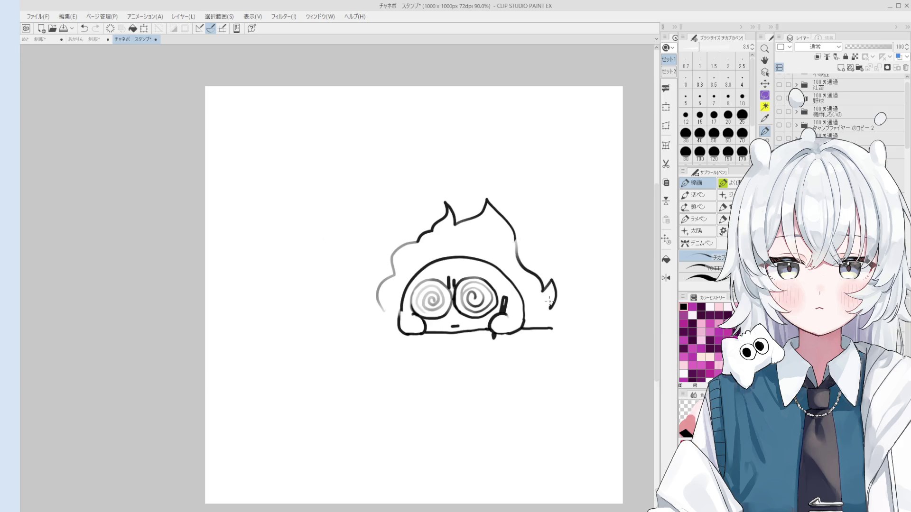
{"action": "scroll", "coordinate": [491, 234], "scroll_direction": "down", "scroll_amount": 2}
{"action": "scroll", "coordinate": [418, 300], "scroll_direction": "up", "scroll_amount": 2}
{"action": "key", "text": "ctrl+z"}
{"action": "left_click_drag", "start_coordinate": [416, 311], "coordinate": [386, 312]}
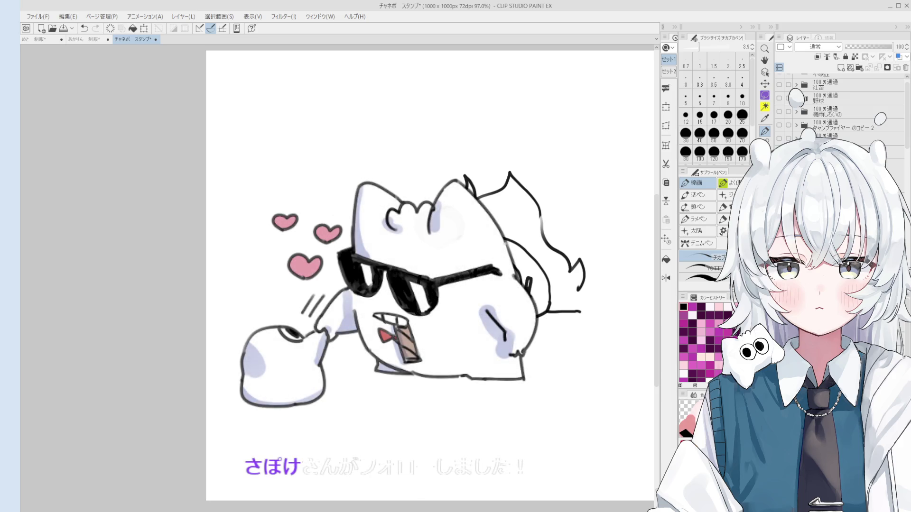
Set the eraser size to 15 and test a small pen stroke, leaving it undone
{"action": "key", "text": "e"}
{"action": "scroll", "coordinate": [427, 190], "scroll_direction": "up", "scroll_amount": 3}
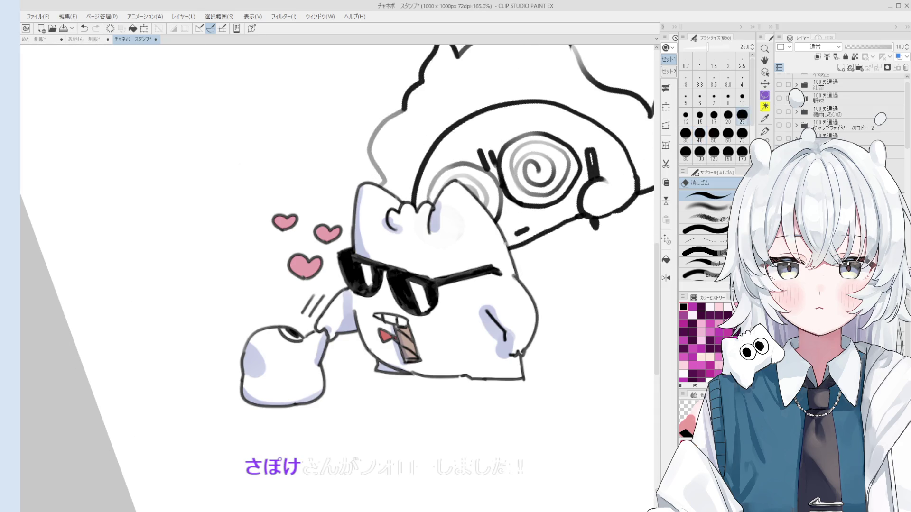
{"action": "scroll", "coordinate": [417, 284], "scroll_direction": "down", "scroll_amount": 1}
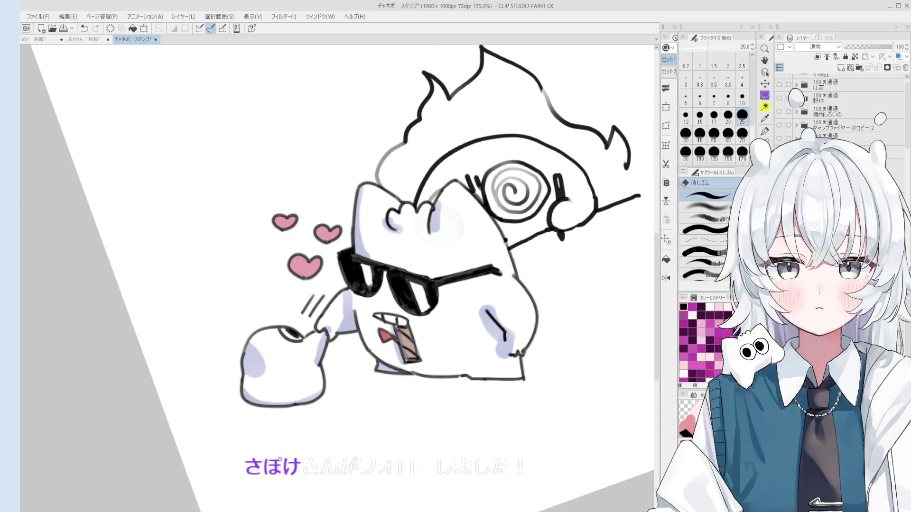
{"action": "left_click", "coordinate": [699, 116]}
{"action": "key", "text": "p"}
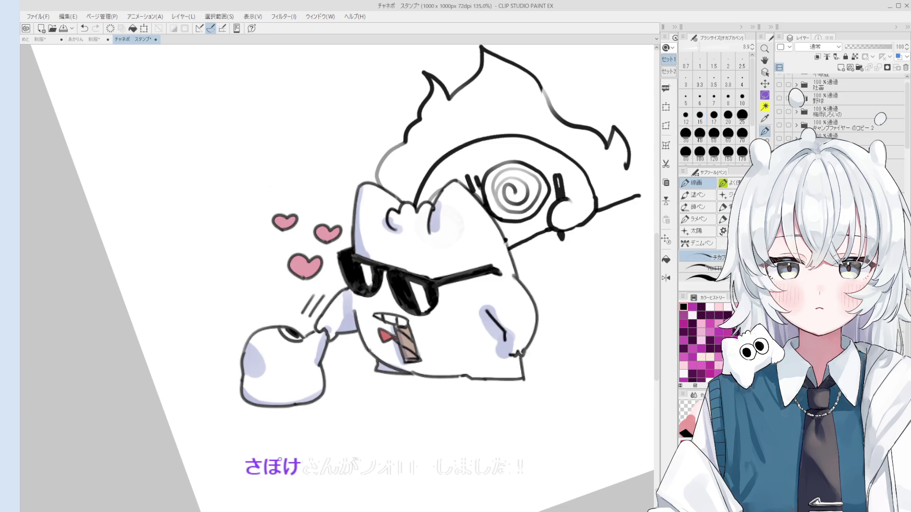
{"action": "left_click_drag", "start_coordinate": [412, 283], "coordinate": [423, 279]}
{"action": "key", "text": "ctrl+z"}
{"action": "key", "text": "ctrl+y"}
{"action": "key", "text": "ctrl+z"}
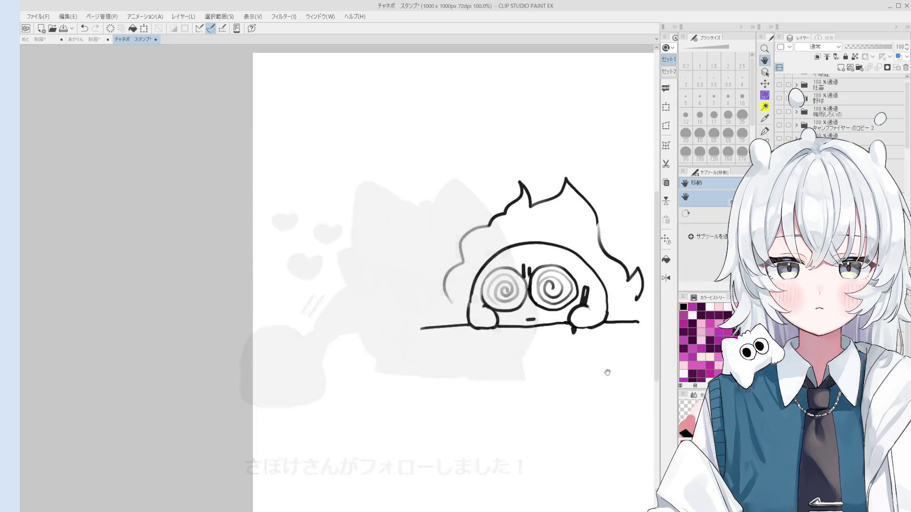
Erase the flame's right tip and redraw its right side down to the baseline
{"action": "key", "text": "e"}
{"action": "mouse_move", "coordinate": [532, 294]}
{"action": "left_mouse_down"}
{"action": "mouse_move", "coordinate": [536, 273]}
{"action": "mouse_move", "coordinate": [540, 301]}
{"action": "left_mouse_up"}
{"action": "key", "text": "p"}
{"action": "key", "text": "ctrl+z"}
{"action": "left_click_drag", "start_coordinate": [530, 264], "coordinate": [535, 318]}
{"action": "key", "text": "ctrl+z"}
{"action": "left_click_drag", "start_coordinate": [531, 265], "coordinate": [534, 318]}
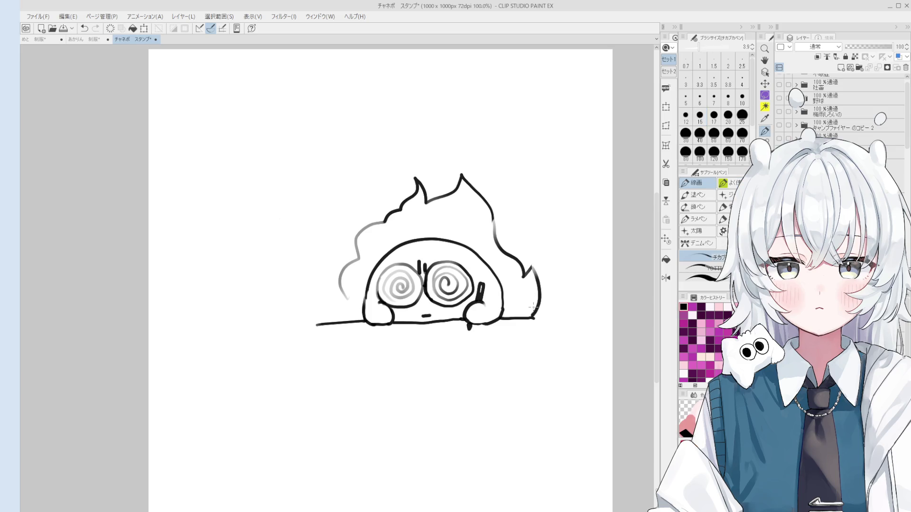
Trim the lower end of the flame's left lobe and extend it toward the baseline
{"action": "key", "text": "e"}
{"action": "mouse_move", "coordinate": [353, 300]}
{"action": "left_mouse_down"}
{"action": "mouse_move", "coordinate": [340, 284]}
{"action": "mouse_move", "coordinate": [341, 322]}
{"action": "left_mouse_up"}
{"action": "key", "text": "p"}
{"action": "key", "text": "ctrl+z"}
{"action": "mouse_move", "coordinate": [336, 286]}
{"action": "left_mouse_down"}
{"action": "mouse_move", "coordinate": [341, 321]}
{"action": "mouse_move", "coordinate": [337, 313]}
{"action": "mouse_move", "coordinate": [354, 320]}
{"action": "left_mouse_up"}
{"action": "key", "text": "ctrl+z"}
{"action": "key", "text": "ctrl+z"}
Pan the canvas and draw the book's curved top edge under the face
{"action": "key", "text": "h"}
{"action": "left_click_drag", "start_coordinate": [480, 332], "coordinate": [475, 312]}
{"action": "scroll", "coordinate": [438, 352], "scroll_direction": "down", "scroll_amount": 2}
{"action": "key", "text": "p"}
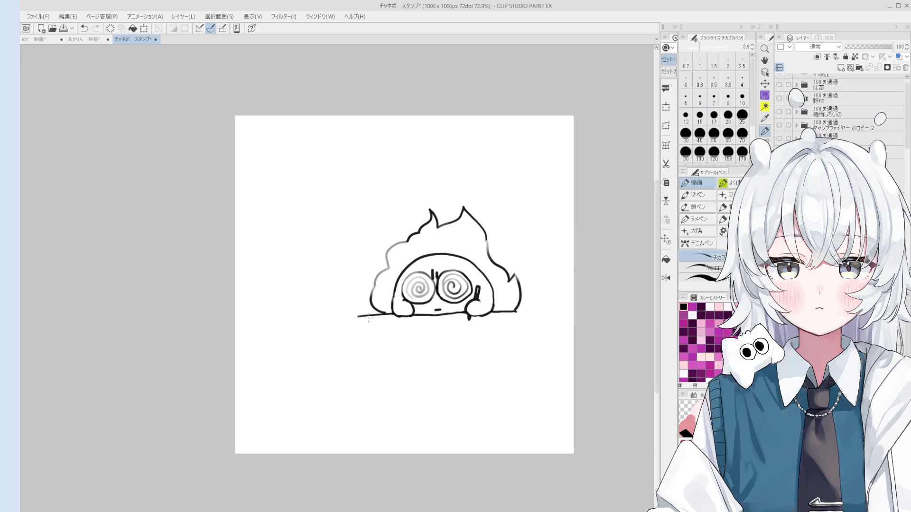
{"action": "mouse_move", "coordinate": [399, 328]}
{"action": "left_mouse_down"}
{"action": "mouse_move", "coordinate": [433, 328]}
{"action": "mouse_move", "coordinate": [417, 316]}
{"action": "mouse_move", "coordinate": [439, 326]}
{"action": "left_mouse_up"}
{"action": "key", "text": "ctrl+z"}
{"action": "key", "text": "ctrl+z"}
{"action": "mouse_move", "coordinate": [434, 324]}
{"action": "left_mouse_down"}
{"action": "mouse_move", "coordinate": [468, 312]}
{"action": "mouse_move", "coordinate": [487, 329]}
{"action": "mouse_move", "coordinate": [484, 346]}
{"action": "mouse_move", "coordinate": [375, 345]}
{"action": "mouse_move", "coordinate": [433, 341]}
{"action": "left_mouse_up"}
{"action": "key", "text": "ctrl+z"}
Add a slanted line at the book's left side and trim its bottom-right corner
{"action": "left_click_drag", "start_coordinate": [376, 343], "coordinate": [389, 318]}
{"action": "key", "text": "e"}
{"action": "mouse_move", "coordinate": [483, 343]}
{"action": "left_mouse_down"}
{"action": "mouse_move", "coordinate": [477, 337]}
{"action": "mouse_move", "coordinate": [487, 335]}
{"action": "left_mouse_up"}
{"action": "key", "text": "p"}
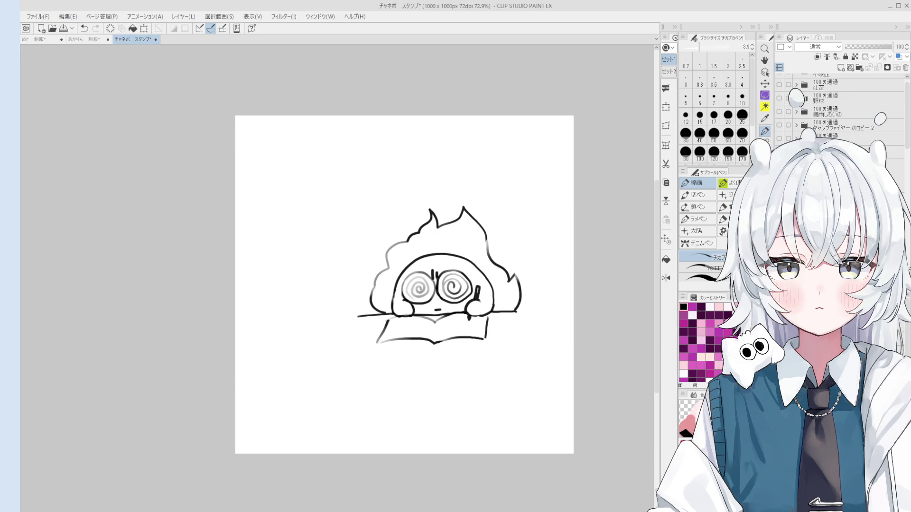
{"action": "scroll", "coordinate": [385, 348], "scroll_direction": "up", "scroll_amount": 2}
Erase the left part of the book's bottom line and draw a new lower-left diagonal
{"action": "mouse_move", "coordinate": [374, 341]}
{"action": "left_mouse_down"}
{"action": "mouse_move", "coordinate": [394, 332]}
{"action": "mouse_move", "coordinate": [482, 339]}
{"action": "mouse_move", "coordinate": [370, 338]}
{"action": "mouse_move", "coordinate": [391, 327]}
{"action": "mouse_move", "coordinate": [361, 350]}
{"action": "left_mouse_up"}
{"action": "scroll", "coordinate": [481, 339], "scroll_direction": "down", "scroll_amount": 1}
{"action": "scroll", "coordinate": [370, 338], "scroll_direction": "down", "scroll_amount": 1}
{"action": "key", "text": "h"}
{"action": "scroll", "coordinate": [383, 308], "scroll_direction": "up", "scroll_amount": 2}
{"action": "key", "text": "e"}
{"action": "key", "text": "p"}
{"action": "key", "text": "ctrl+z"}
{"action": "left_click_drag", "start_coordinate": [388, 310], "coordinate": [367, 358]}
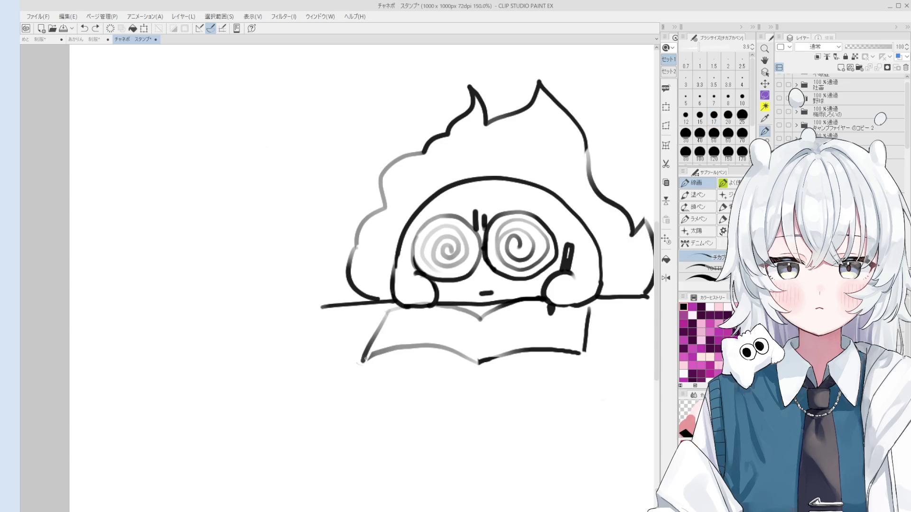
Redraw the book's bottom edge as one long stroke beneath the right page
{"action": "key", "text": "e"}
{"action": "scroll", "coordinate": [369, 366], "scroll_direction": "down", "scroll_amount": 2}
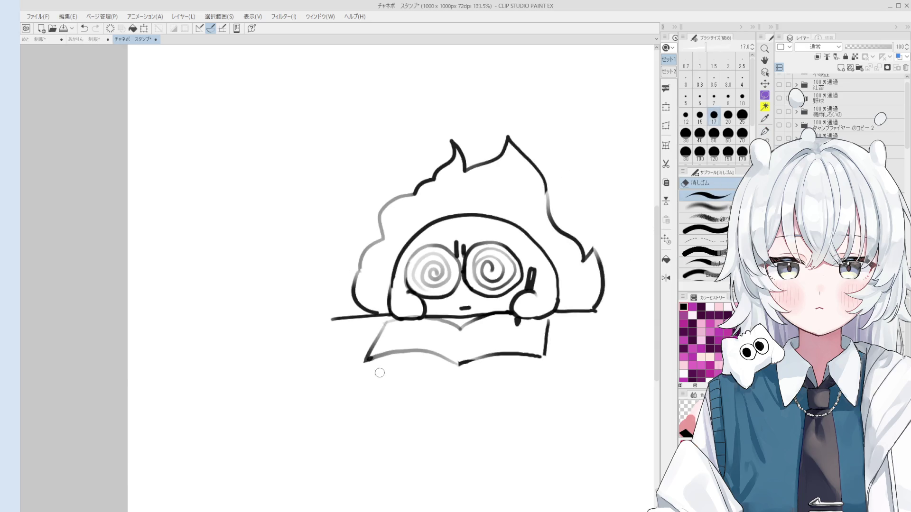
{"action": "key", "text": "h"}
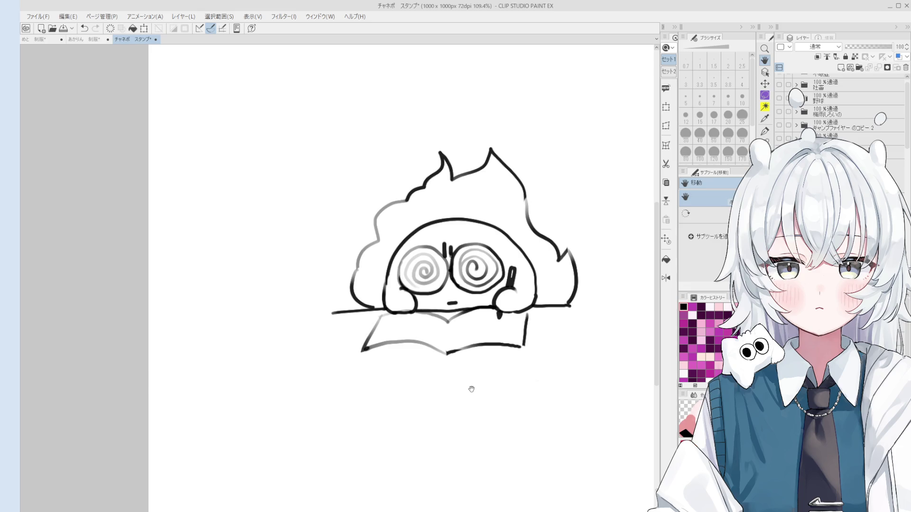
{"action": "scroll", "coordinate": [458, 366], "scroll_direction": "up", "scroll_amount": 3}
{"action": "key", "text": "p"}
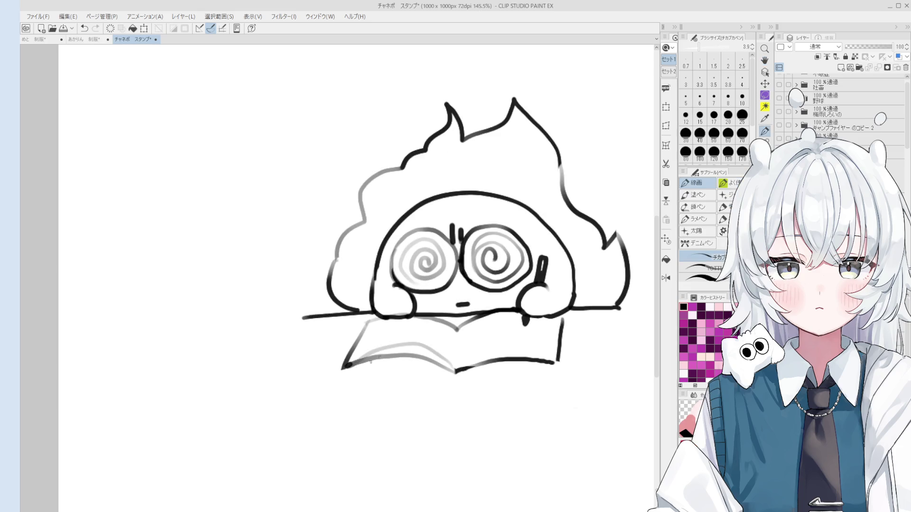
{"action": "scroll", "coordinate": [437, 354], "scroll_direction": "down", "scroll_amount": 2}
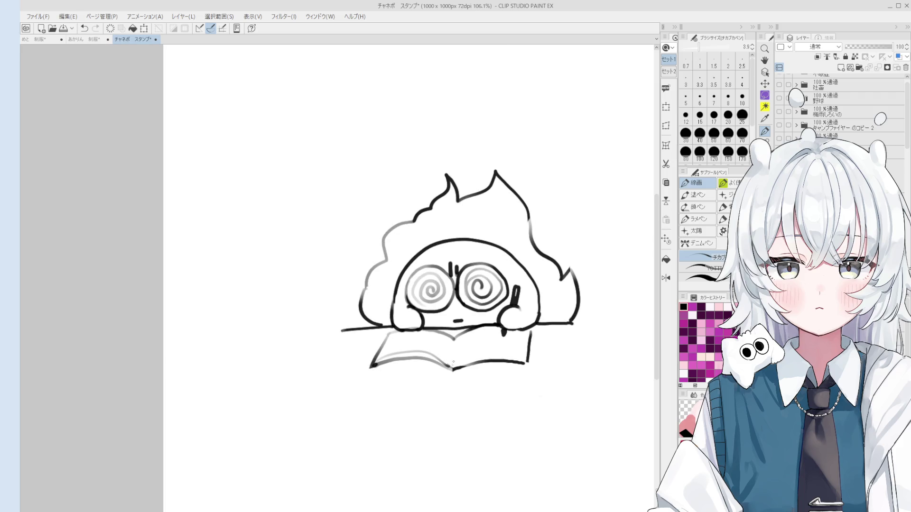
{"action": "scroll", "coordinate": [453, 362], "scroll_direction": "up", "scroll_amount": 2}
{"action": "scroll", "coordinate": [500, 347], "scroll_direction": "down", "scroll_amount": 1}
{"action": "key", "text": "ctrl+z"}
{"action": "key", "text": "ctrl+z"}
{"action": "left_click_drag", "start_coordinate": [458, 365], "coordinate": [535, 354]}
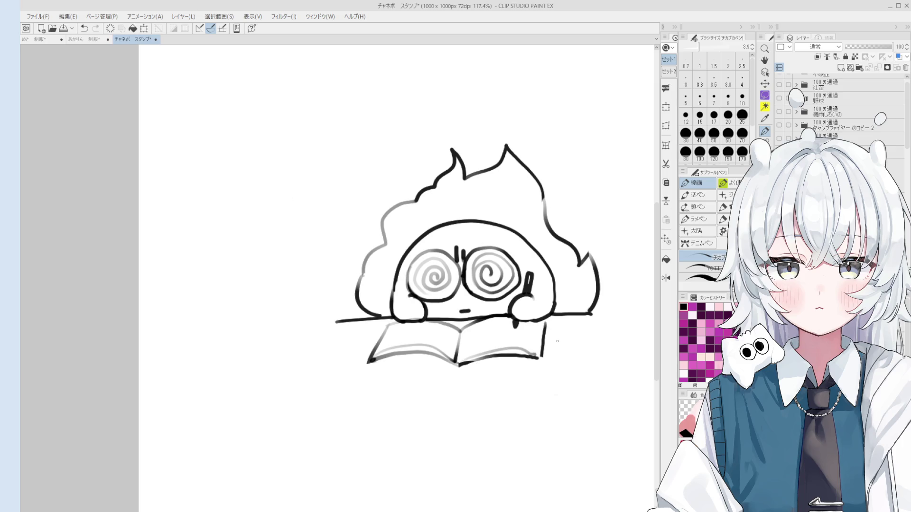
{"action": "key", "text": "ctrl+z"}
{"action": "scroll", "coordinate": [508, 340], "scroll_direction": "up", "scroll_amount": 1}
{"action": "left_click_drag", "start_coordinate": [448, 361], "coordinate": [550, 351]}
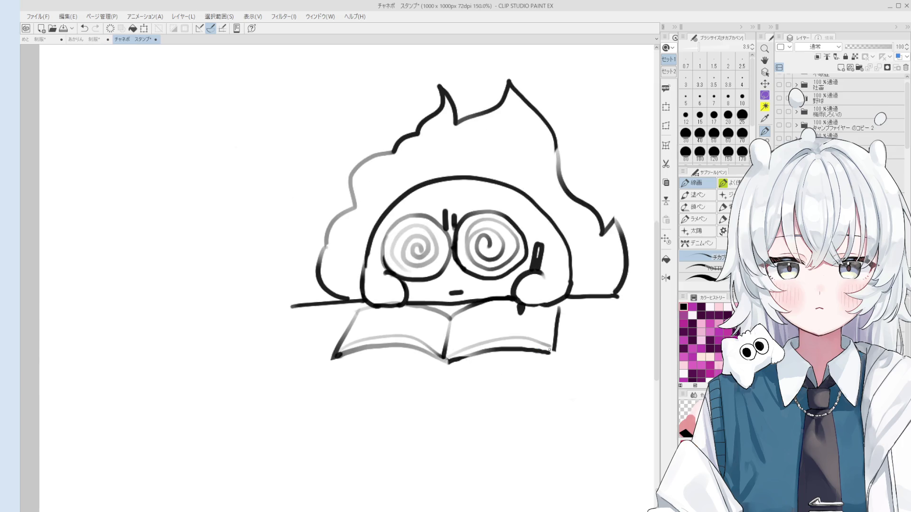
{"action": "scroll", "coordinate": [550, 349], "scroll_direction": "down", "scroll_amount": 1}
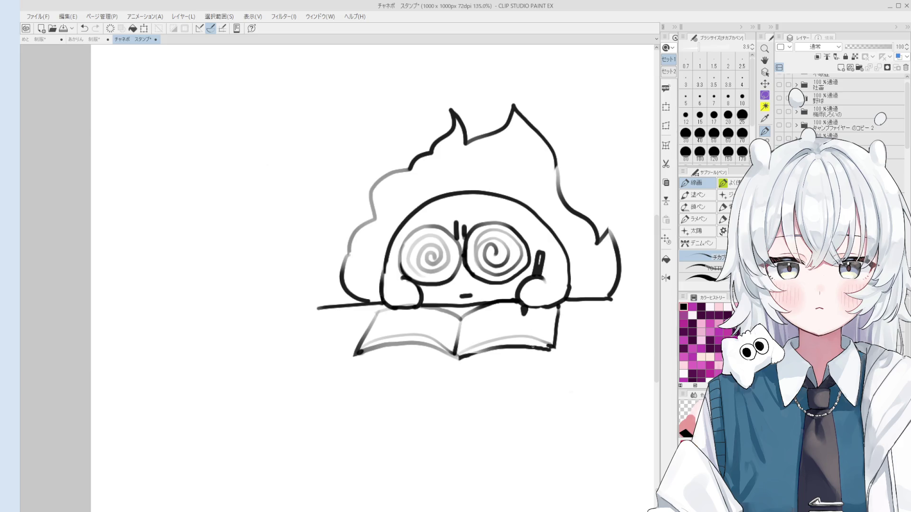
Erase part of the book's right edge and redraw the right page's top line
{"action": "scroll", "coordinate": [532, 348], "scroll_direction": "up", "scroll_amount": 5}
{"action": "key", "text": "e"}
{"action": "left_click_drag", "start_coordinate": [522, 330], "coordinate": [524, 357]}
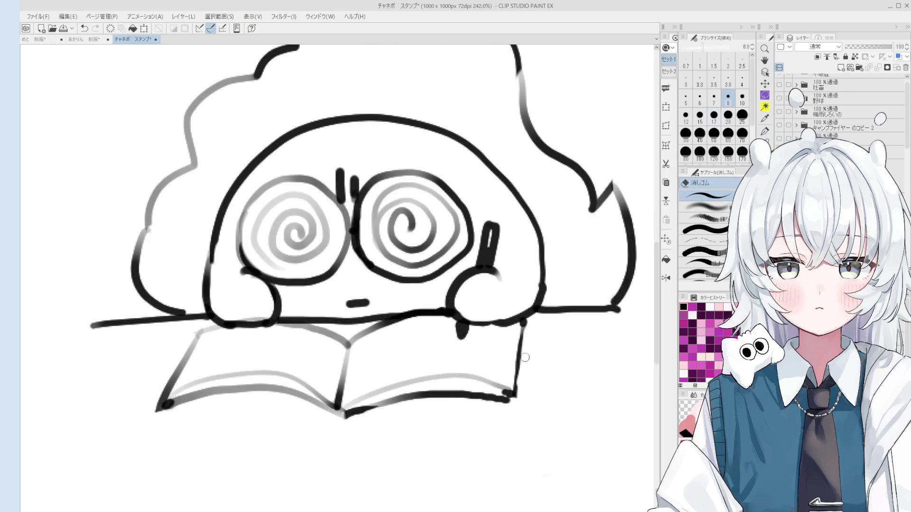
{"action": "key", "text": "h"}
{"action": "scroll", "coordinate": [515, 403], "scroll_direction": "down", "scroll_amount": 4}
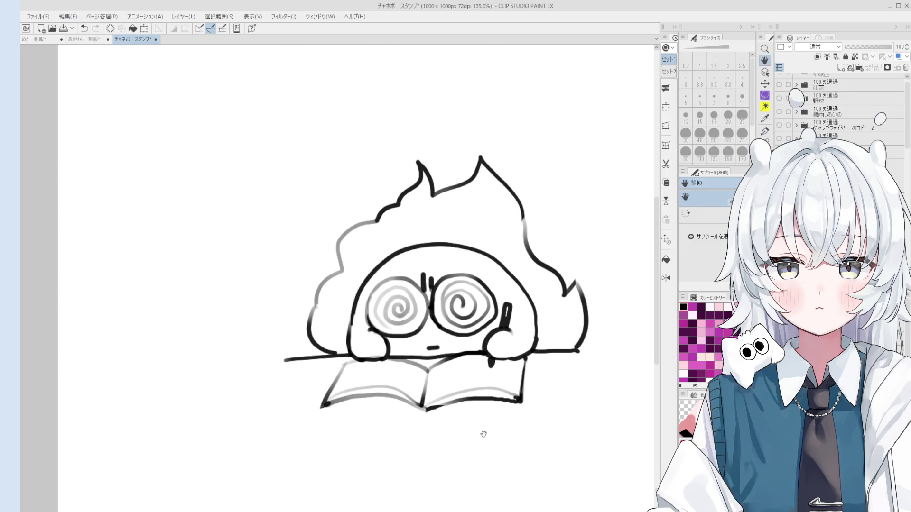
{"action": "left_click_drag", "start_coordinate": [483, 434], "coordinate": [501, 426]}
{"action": "key", "text": "p"}
{"action": "key", "text": "ctrl+z"}
{"action": "key", "text": "ctrl+z"}
{"action": "mouse_move", "coordinate": [453, 396]}
{"action": "left_mouse_down"}
{"action": "mouse_move", "coordinate": [483, 381]}
{"action": "mouse_move", "coordinate": [540, 379]}
{"action": "left_mouse_up"}
{"action": "key", "text": "ctrl+z"}
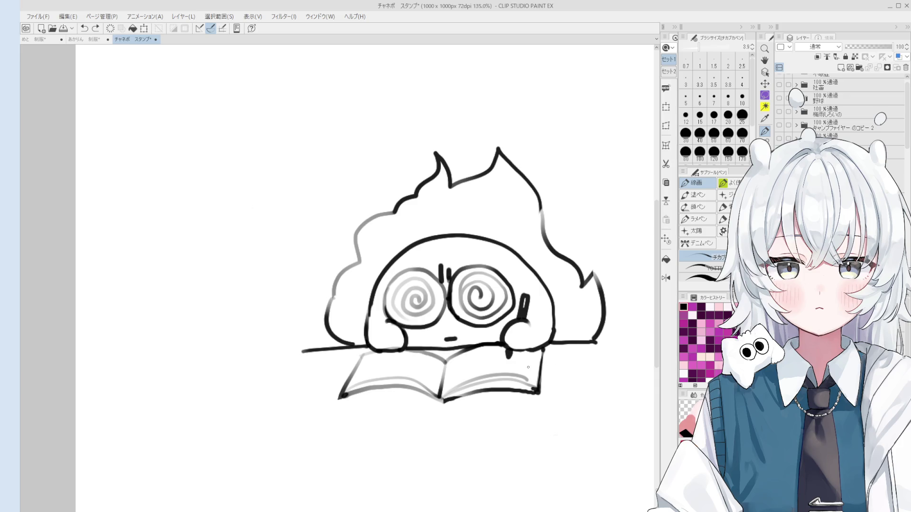
Erase the book's old right edge line
{"action": "key", "text": "e"}
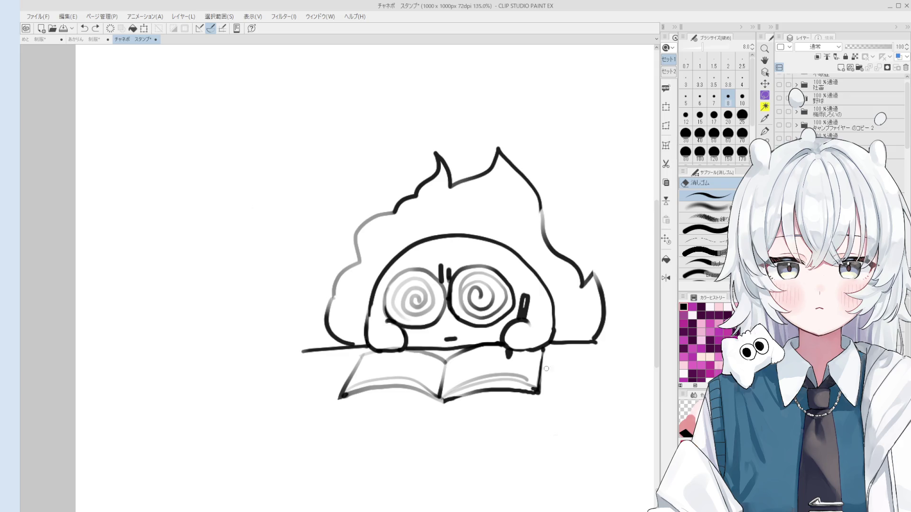
{"action": "key", "text": "p"}
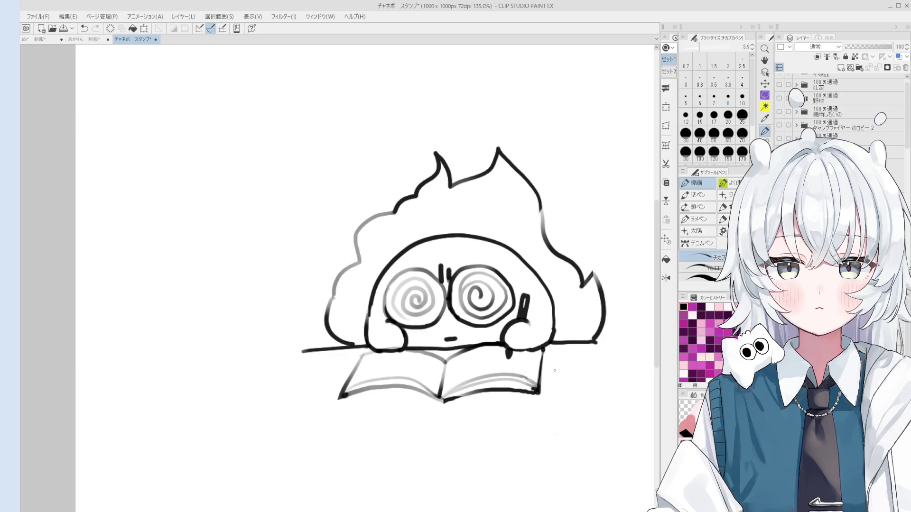
{"action": "key", "text": "e"}
{"action": "scroll", "coordinate": [542, 376], "scroll_direction": "up", "scroll_amount": 2}
{"action": "mouse_move", "coordinate": [540, 370]}
{"action": "left_mouse_down"}
{"action": "mouse_move", "coordinate": [539, 391]}
{"action": "mouse_move", "coordinate": [543, 348]}
{"action": "left_mouse_up"}
{"action": "key", "text": "p"}
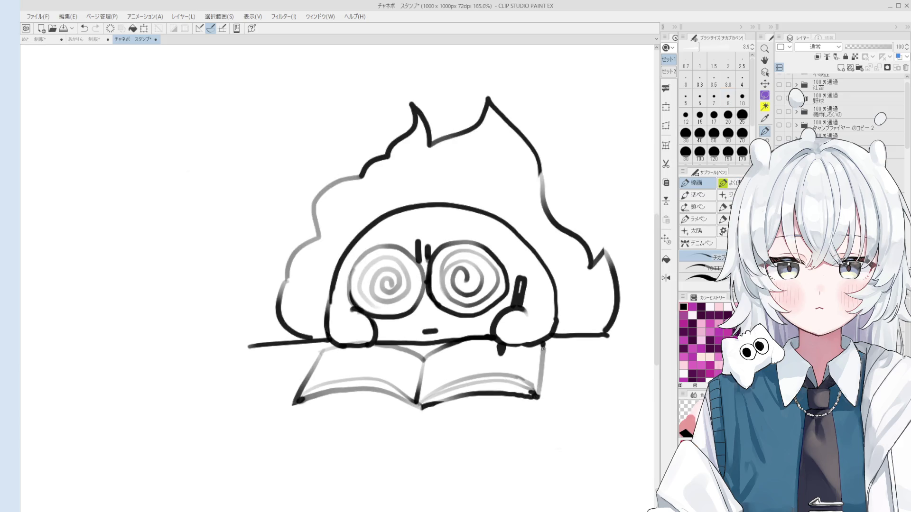
{"action": "key", "text": "ctrl+z"}
Redraw the book's right edge with the 線画 pen thinned to 3.5, then 3.0
{"action": "left_click", "coordinate": [713, 78]}
{"action": "left_click_drag", "start_coordinate": [538, 395], "coordinate": [543, 349]}
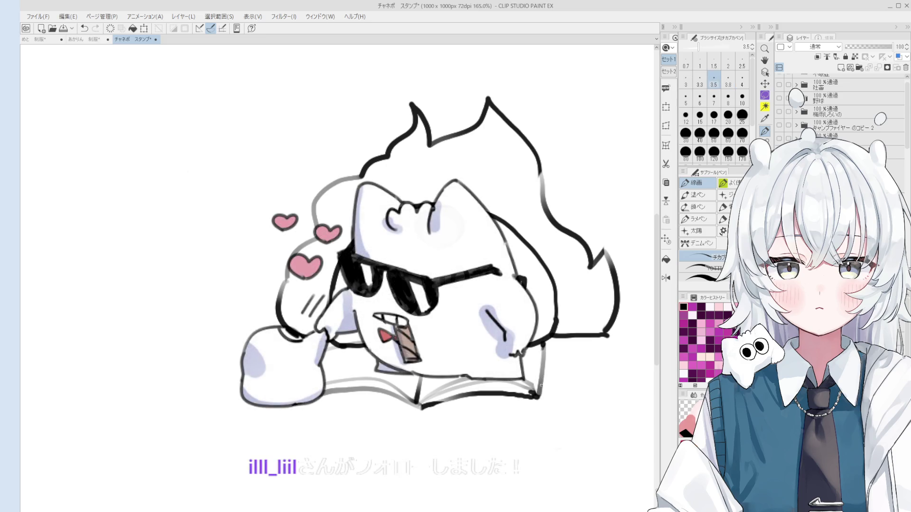
{"action": "key", "text": "ctrl+z"}
{"action": "left_click", "coordinate": [685, 78]}
{"action": "left_click_drag", "start_coordinate": [532, 396], "coordinate": [540, 369]}
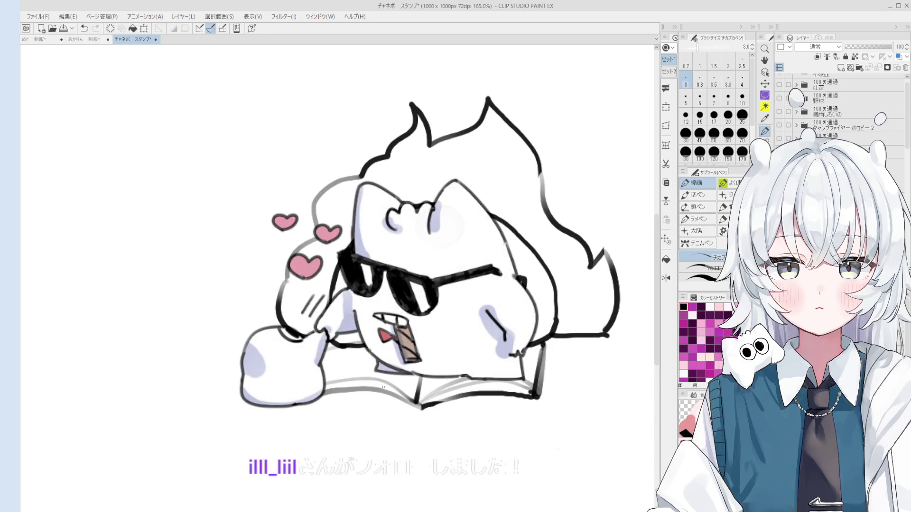
{"action": "key", "text": "ctrl+z"}
{"action": "key", "text": "e"}
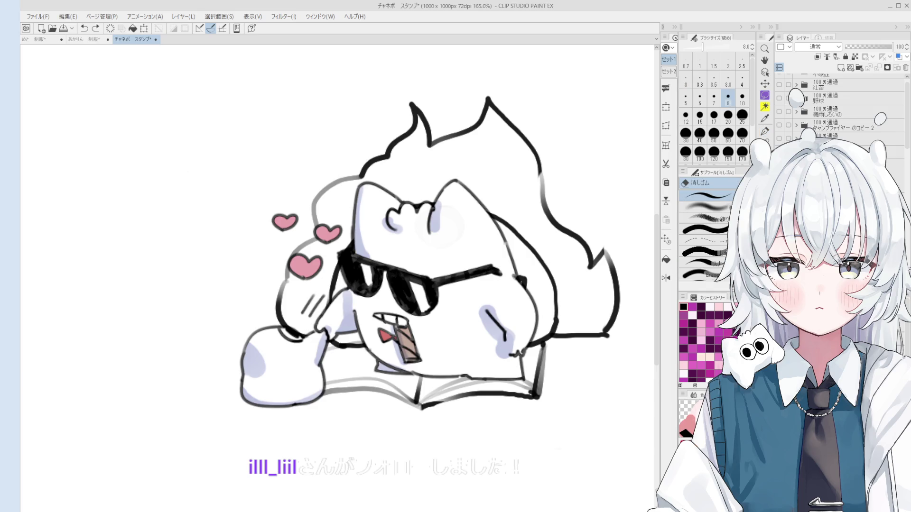
{"action": "key", "text": "p"}
{"action": "key", "text": "ctrl+y"}
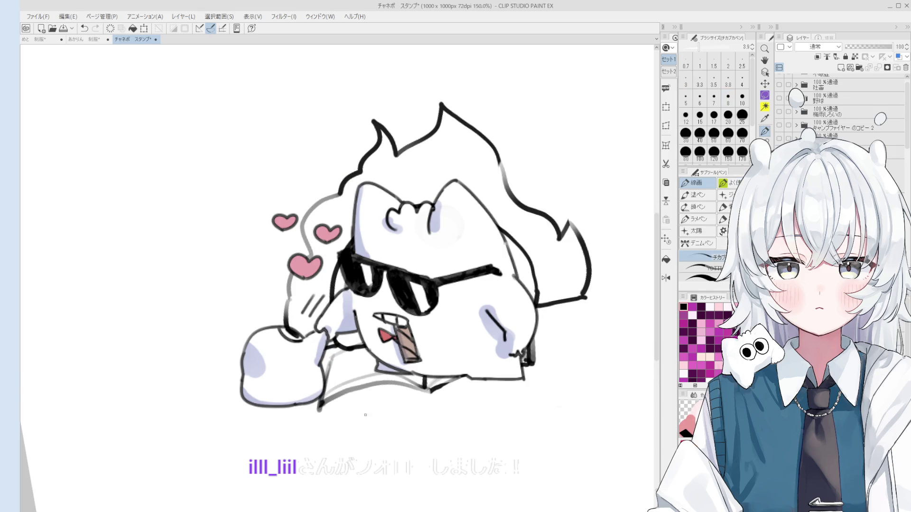
Try a curved line under the book, then add a short stroke at the bottom line's left end
{"action": "left_click_drag", "start_coordinate": [416, 387], "coordinate": [334, 422]}
{"action": "key", "text": "ctrl+z"}
{"action": "mouse_move", "coordinate": [423, 386]}
{"action": "left_mouse_down"}
{"action": "mouse_move", "coordinate": [332, 419]}
{"action": "mouse_move", "coordinate": [331, 400]}
{"action": "left_mouse_up"}
{"action": "key", "text": "ctrl+z"}
{"action": "left_click_drag", "start_coordinate": [417, 383], "coordinate": [315, 413]}
{"action": "key", "text": "ctrl+z"}
{"action": "key", "text": "ctrl+z"}
{"action": "key", "text": "e"}
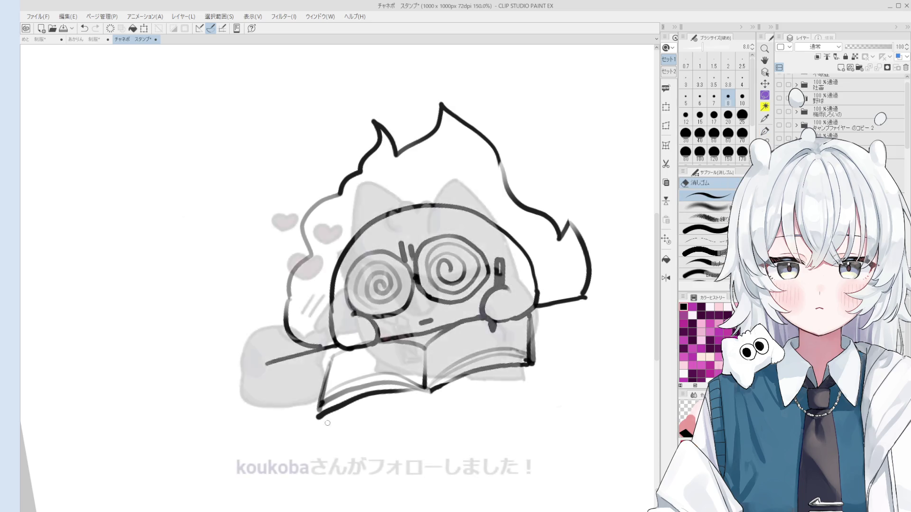
{"action": "key", "text": "p"}
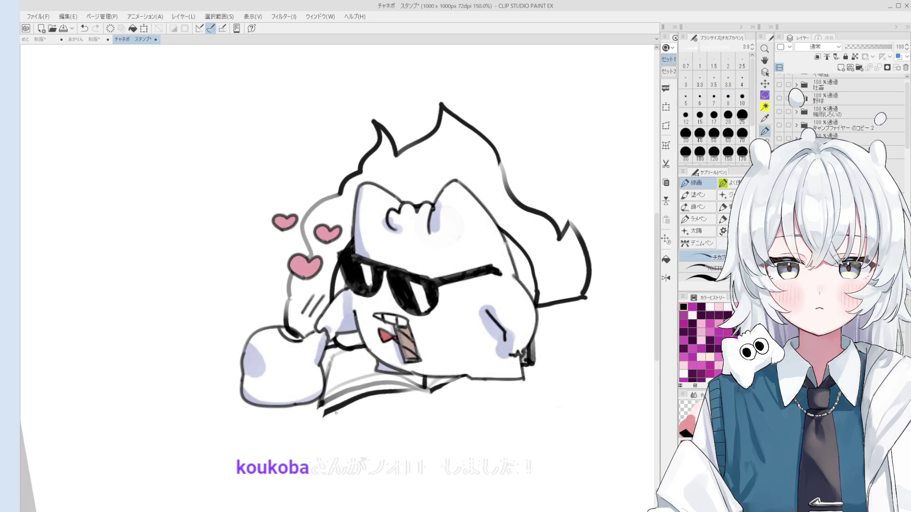
{"action": "left_click_drag", "start_coordinate": [323, 416], "coordinate": [326, 403]}
{"action": "key", "text": "h"}
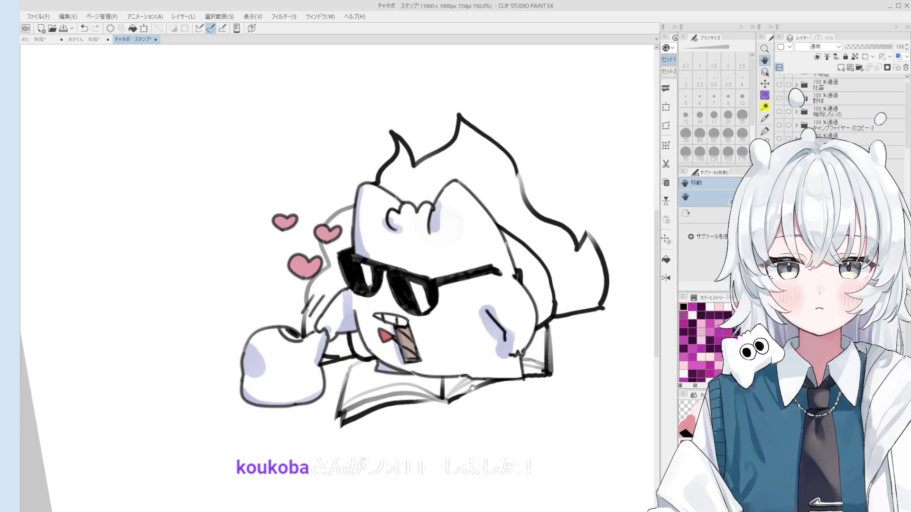
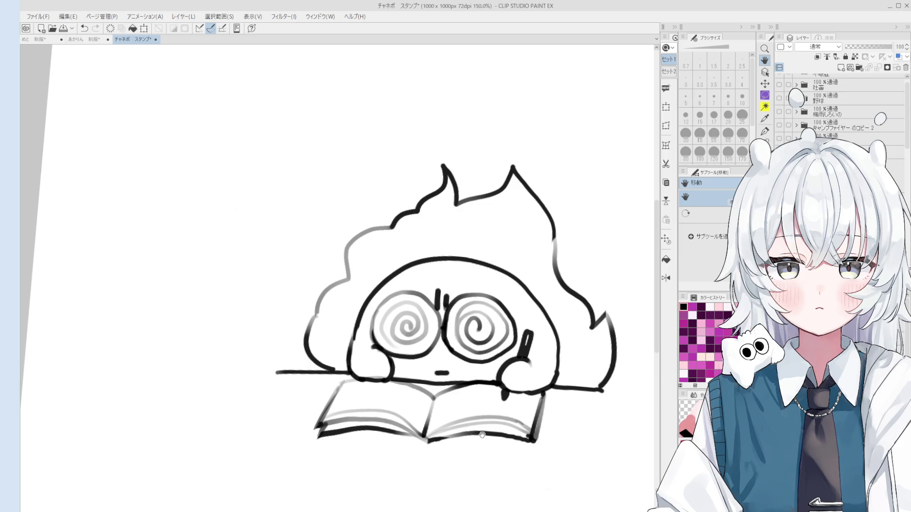
Level the canvas view and erase the flame's right bump and the desk line's end
{"action": "mouse_move", "coordinate": [482, 435]}
{"action": "left_mouse_down"}
{"action": "mouse_move", "coordinate": [401, 339]}
{"action": "mouse_move", "coordinate": [411, 305]}
{"action": "mouse_move", "coordinate": [358, 324]}
{"action": "left_mouse_up"}
{"action": "key", "text": "p"}
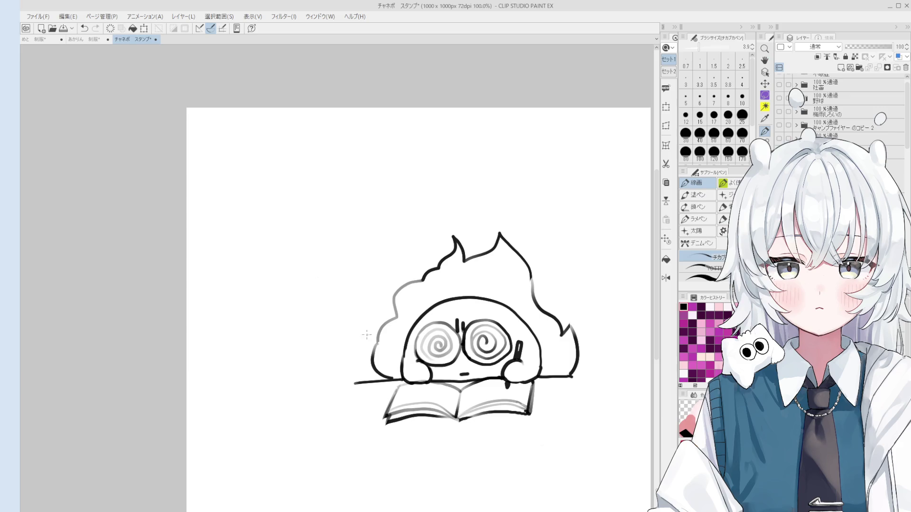
{"action": "key", "text": "e"}
{"action": "mouse_move", "coordinate": [572, 375]}
{"action": "left_mouse_down"}
{"action": "mouse_move", "coordinate": [565, 348]}
{"action": "mouse_move", "coordinate": [557, 382]}
{"action": "mouse_move", "coordinate": [551, 334]}
{"action": "mouse_move", "coordinate": [626, 317]}
{"action": "mouse_move", "coordinate": [631, 409]}
{"action": "mouse_move", "coordinate": [559, 407]}
{"action": "mouse_move", "coordinate": [631, 402]}
{"action": "left_mouse_up"}
Return to the G-pen and undo the stray bottom stroke to outline the tall rectangle
{"action": "key", "text": "p"}
{"action": "key", "text": "ctrl+z"}
{"action": "key", "text": "e"}
{"action": "key", "text": "p"}
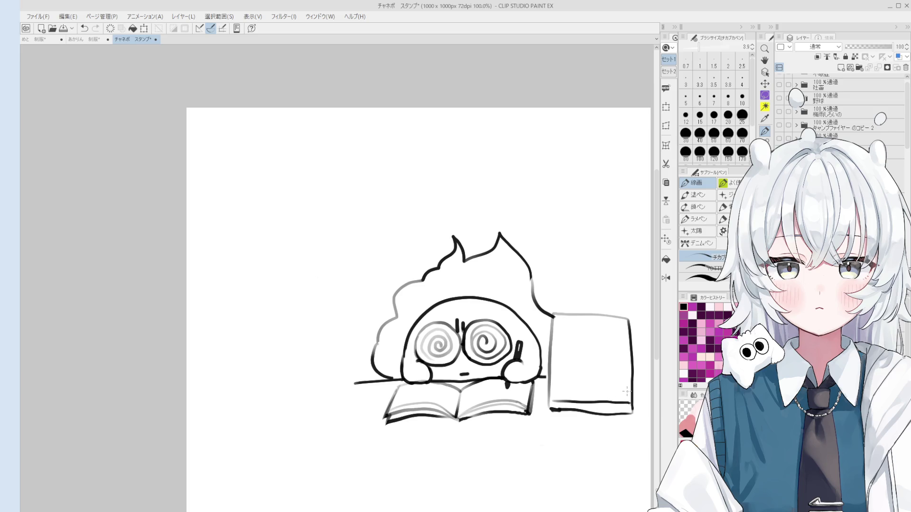
Draw horizontal page lines across the lower and middle of the box, redoing uneven ones
{"action": "left_click_drag", "start_coordinate": [551, 392], "coordinate": [633, 398]}
{"action": "key", "text": "ctrl+z"}
{"action": "key", "text": "ctrl+z"}
{"action": "left_click_drag", "start_coordinate": [548, 391], "coordinate": [632, 394]}
{"action": "left_click_drag", "start_coordinate": [551, 384], "coordinate": [633, 388]}
{"action": "key", "text": "ctrl+z"}
{"action": "left_click_drag", "start_coordinate": [550, 383], "coordinate": [623, 386]}
{"action": "left_click_drag", "start_coordinate": [553, 382], "coordinate": [632, 379]}
{"action": "key", "text": "ctrl+z"}
{"action": "left_click_drag", "start_coordinate": [551, 373], "coordinate": [633, 371]}
Add more page lines up to the top edge of the paper stack
{"action": "key", "text": "ctrl+z"}
{"action": "mouse_move", "coordinate": [550, 368]}
{"action": "left_mouse_down"}
{"action": "mouse_move", "coordinate": [628, 368]}
{"action": "mouse_move", "coordinate": [580, 359]}
{"action": "mouse_move", "coordinate": [621, 361]}
{"action": "left_mouse_up"}
{"action": "key", "text": "ctrl+z"}
{"action": "mouse_move", "coordinate": [554, 351]}
{"action": "left_mouse_down"}
{"action": "mouse_move", "coordinate": [632, 354]}
{"action": "mouse_move", "coordinate": [621, 343]}
{"action": "mouse_move", "coordinate": [633, 344]}
{"action": "left_mouse_up"}
{"action": "key", "text": "ctrl+z"}
{"action": "key", "text": "ctrl+z"}
{"action": "left_click_drag", "start_coordinate": [552, 333], "coordinate": [632, 337]}
{"action": "left_click_drag", "start_coordinate": [553, 327], "coordinate": [626, 331]}
{"action": "key", "text": "ctrl+z"}
{"action": "left_click_drag", "start_coordinate": [554, 324], "coordinate": [630, 323]}
{"action": "left_click_drag", "start_coordinate": [552, 321], "coordinate": [624, 317]}
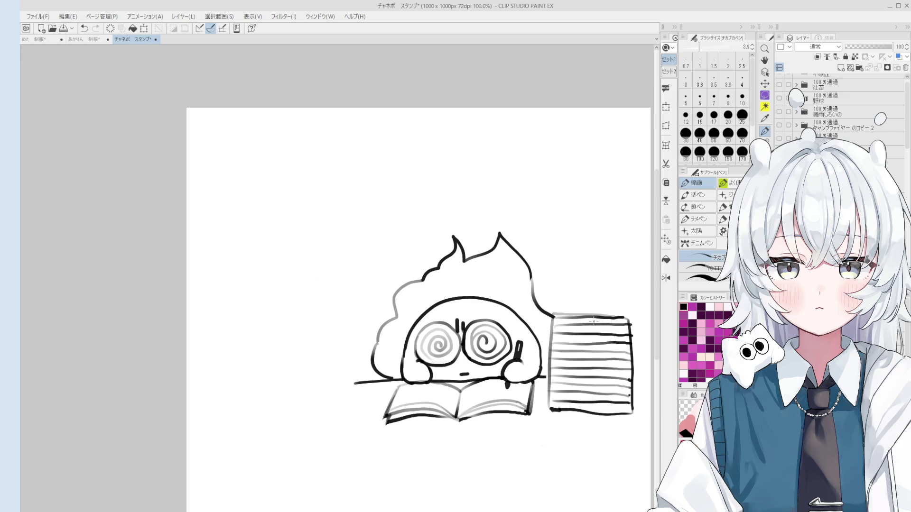
Lighten the paper stack's top edge with a size-20 eraser
{"action": "scroll", "coordinate": [554, 317], "scroll_direction": "up", "scroll_amount": 1}
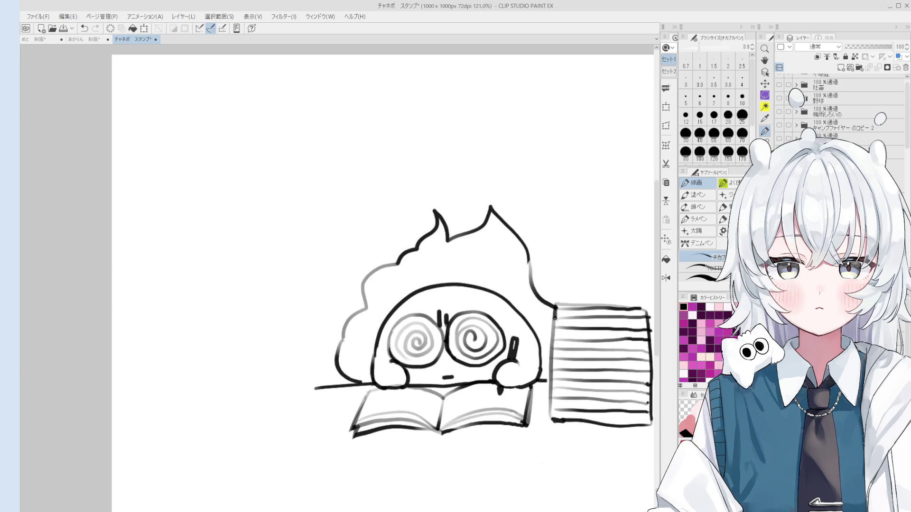
{"action": "key", "text": "minus"}
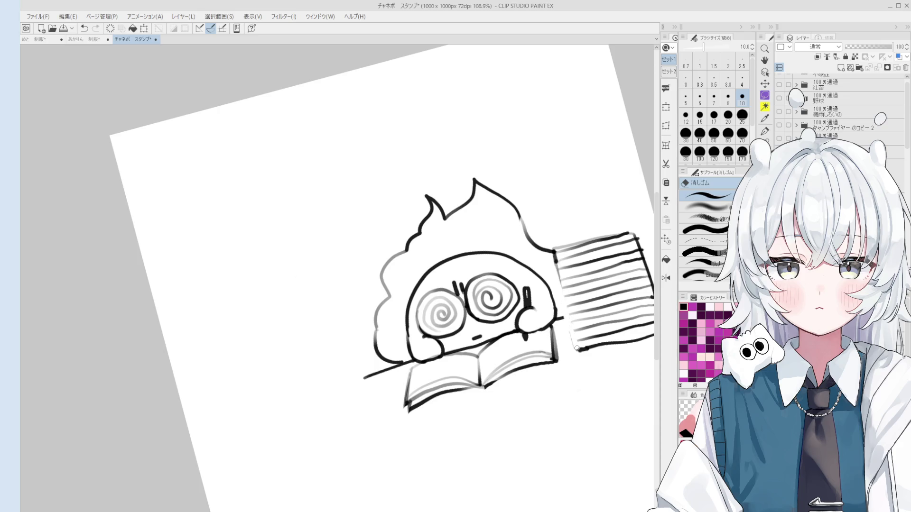
{"action": "key", "text": "asciicircum"}
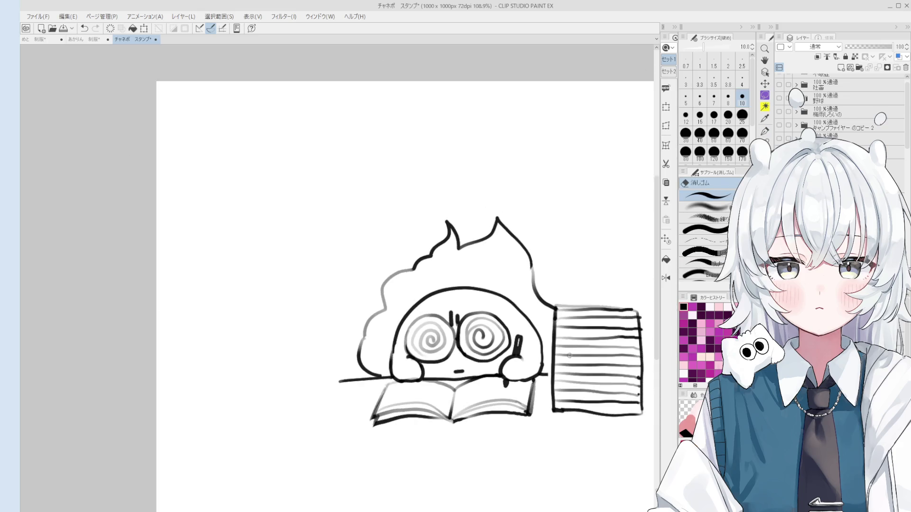
{"action": "scroll", "coordinate": [578, 350], "scroll_direction": "up", "scroll_amount": 1}
{"action": "key", "text": "e"}
{"action": "scroll", "coordinate": [548, 376], "scroll_direction": "down", "scroll_amount": 2}
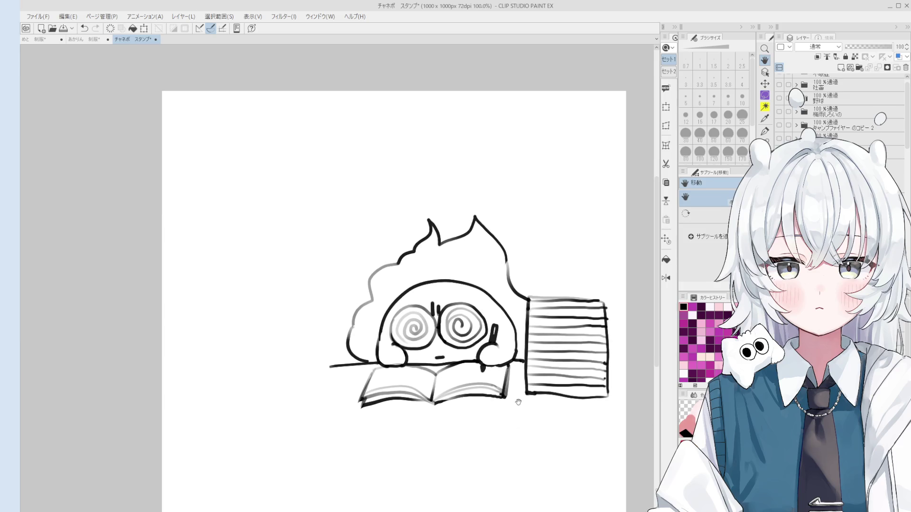
{"action": "key", "text": "bracketright"}
{"action": "key", "text": "bracketright"}
{"action": "key", "text": "bracketright"}
{"action": "left_click_drag", "start_coordinate": [530, 298], "coordinate": [610, 298]}
{"action": "key", "text": "asciicircum"}
{"action": "key", "text": "asciicircum"}
{"action": "key", "text": "p"}
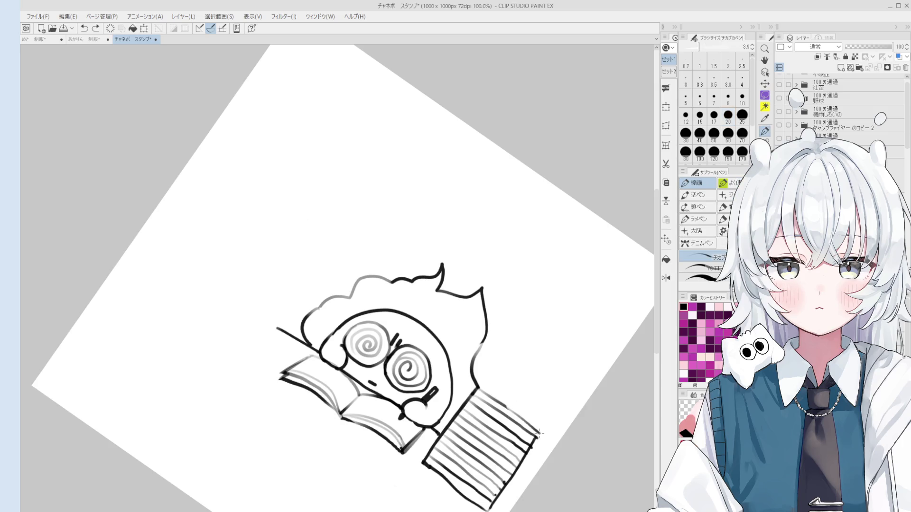
Add a short stroke along the box's bottom edge and reduce the eraser to size 12
{"action": "key", "text": "minus"}
{"action": "key", "text": "minus"}
{"action": "key", "text": "minus"}
{"action": "key", "text": "at"}
{"action": "key", "text": "e"}
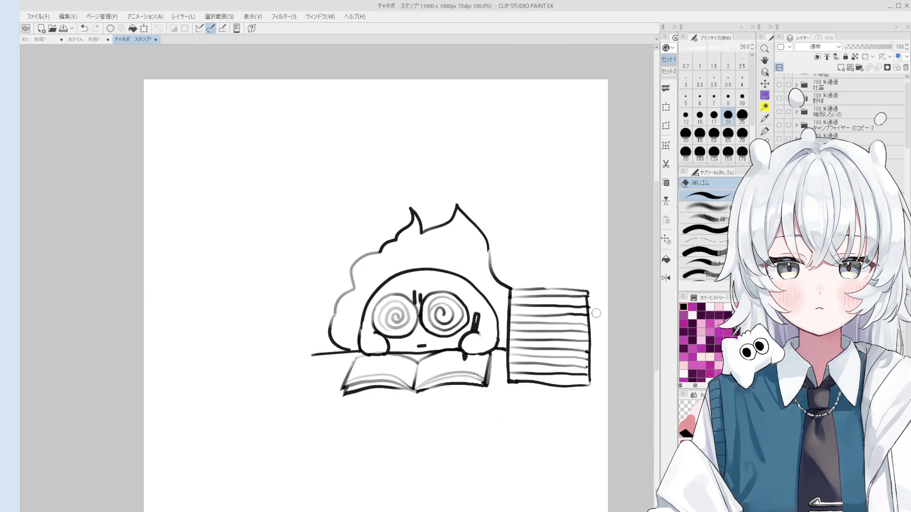
{"action": "scroll", "coordinate": [594, 311], "scroll_direction": "up", "scroll_amount": 1}
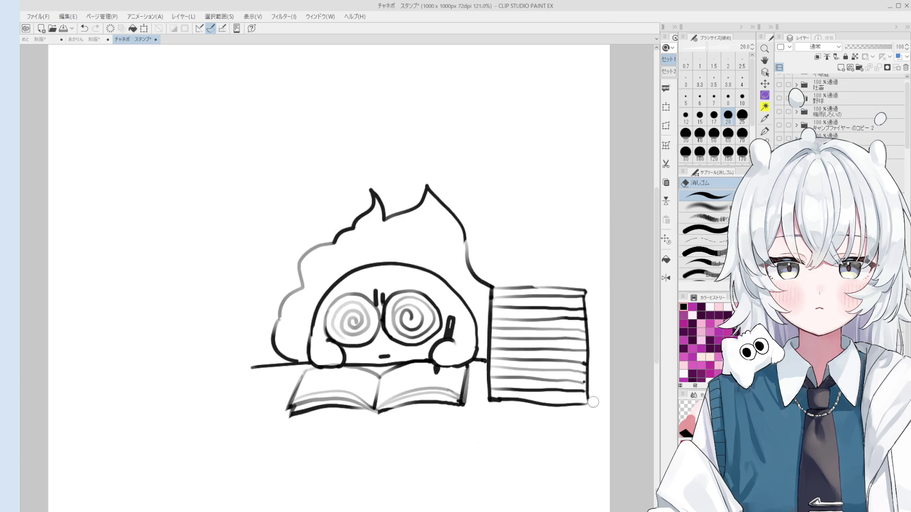
{"action": "key", "text": "p"}
{"action": "key", "text": "minus"}
{"action": "left_click_drag", "start_coordinate": [595, 359], "coordinate": [551, 367]}
{"action": "key", "text": "ctrl+z"}
{"action": "key", "text": "ctrl+y"}
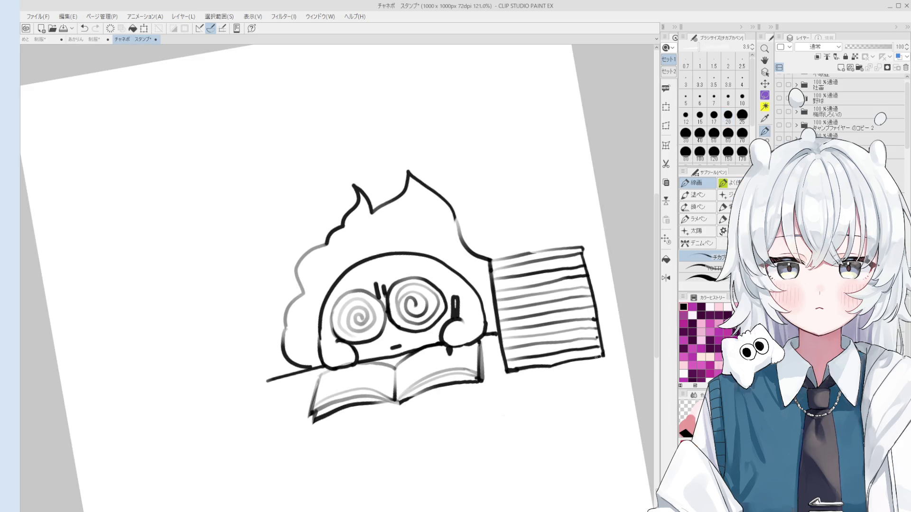
{"action": "key", "text": "at"}
{"action": "key", "text": "e"}
{"action": "key", "text": "bracketleft"}
{"action": "key", "text": "bracketleft"}
{"action": "key", "text": "bracketleft"}
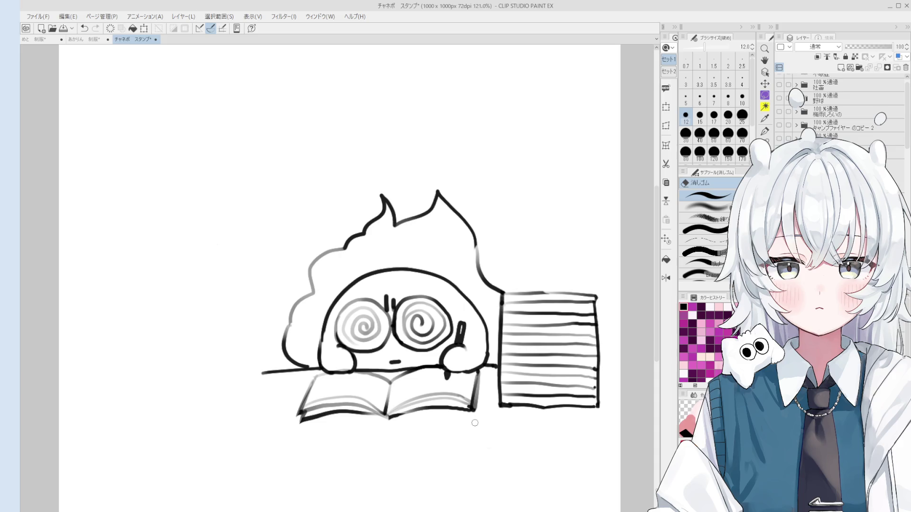
{"action": "scroll", "coordinate": [480, 433], "scroll_direction": "down", "scroll_amount": 1}
Erase the desk line's left end with an enlarged eraser
{"action": "left_click_drag", "start_coordinate": [479, 433], "coordinate": [485, 395]}
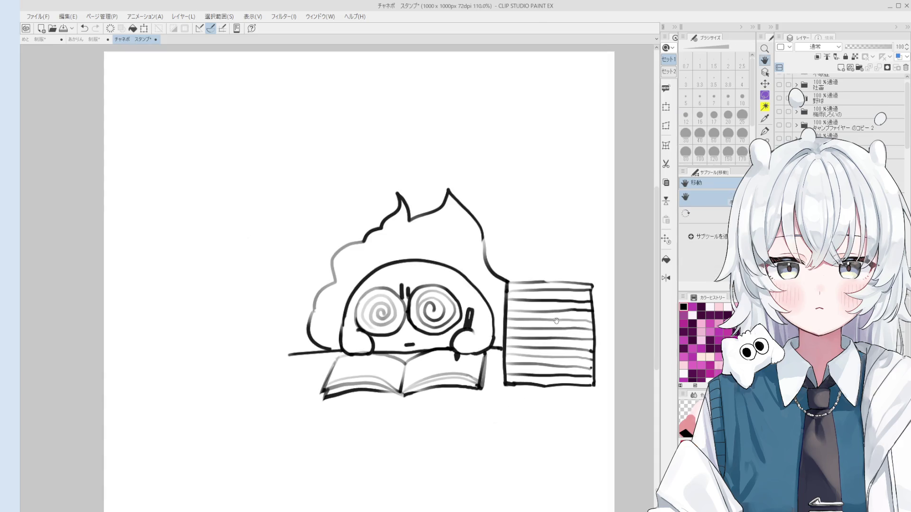
{"action": "key", "text": "p"}
{"action": "scroll", "coordinate": [592, 288], "scroll_direction": "up", "scroll_amount": 1}
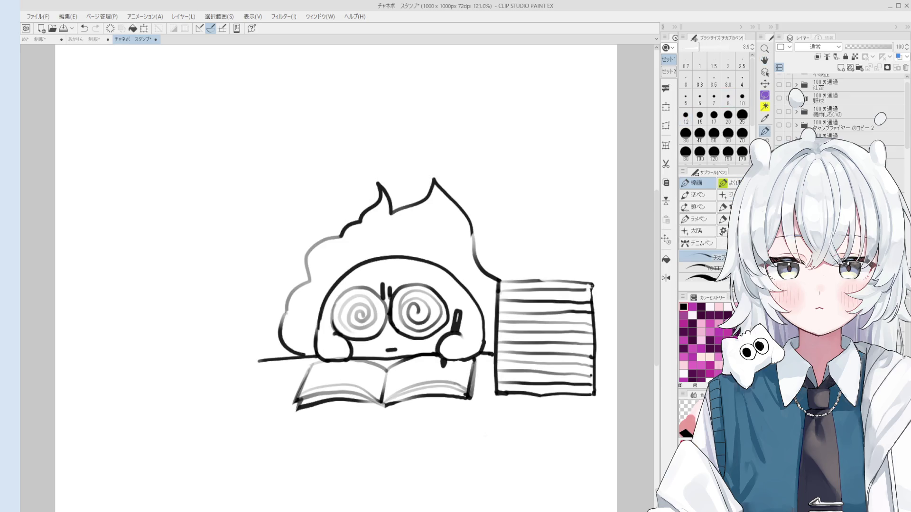
{"action": "scroll", "coordinate": [590, 286], "scroll_direction": "up", "scroll_amount": 1}
{"action": "key", "text": "e"}
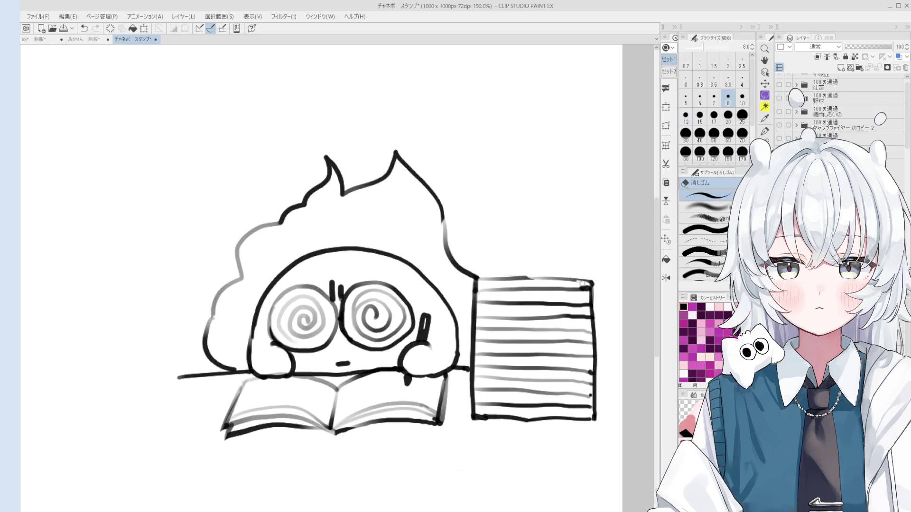
{"action": "key", "text": "p"}
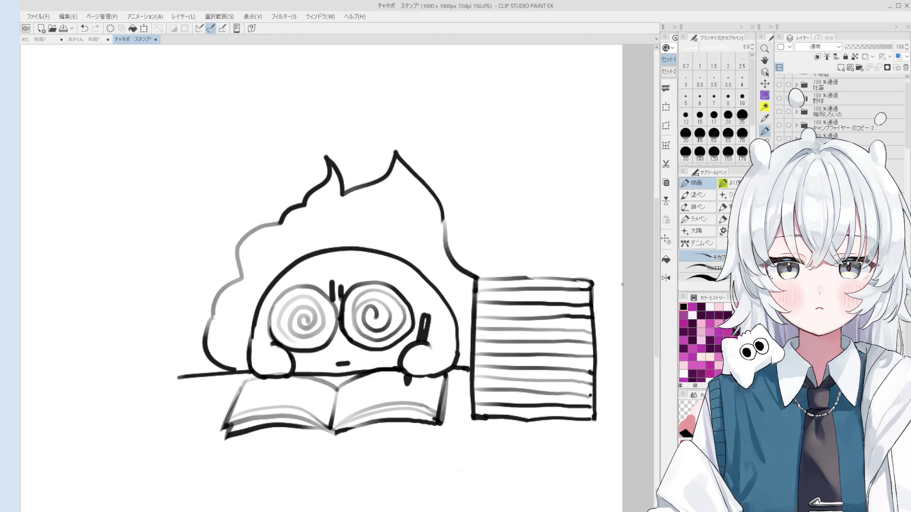
{"action": "key", "text": "e"}
{"action": "left_click_drag", "start_coordinate": [277, 391], "coordinate": [384, 372]}
{"action": "key", "text": "bracketright"}
{"action": "key", "text": "bracketright"}
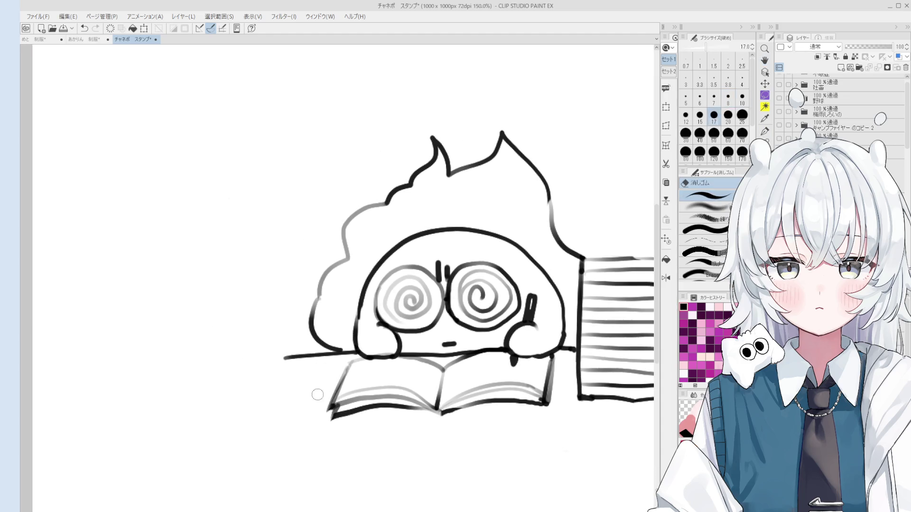
{"action": "key", "text": "bracketright"}
{"action": "key", "text": "bracketright"}
{"action": "key", "text": "bracketright"}
{"action": "key", "text": "bracketright"}
{"action": "left_click_drag", "start_coordinate": [297, 355], "coordinate": [332, 352]}
{"action": "scroll", "coordinate": [301, 351], "scroll_direction": "down", "scroll_amount": 2}
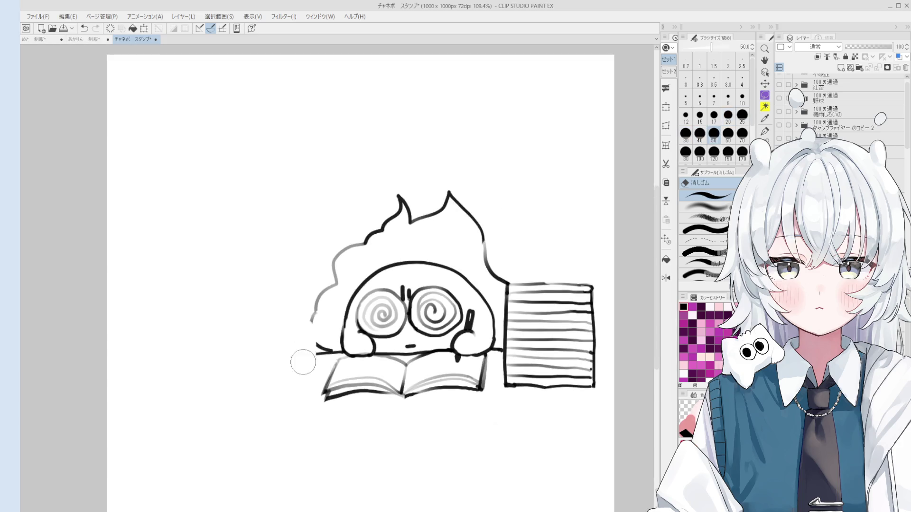
Redraw the character's left hair outline as a solid line
{"action": "key", "text": "p"}
{"action": "mouse_move", "coordinate": [317, 321]}
{"action": "left_mouse_down"}
{"action": "mouse_move", "coordinate": [290, 356]}
{"action": "mouse_move", "coordinate": [323, 374]}
{"action": "mouse_move", "coordinate": [278, 397]}
{"action": "mouse_move", "coordinate": [310, 349]}
{"action": "mouse_move", "coordinate": [324, 384]}
{"action": "mouse_move", "coordinate": [294, 398]}
{"action": "mouse_move", "coordinate": [308, 355]}
{"action": "left_mouse_up"}
{"action": "key", "text": "e"}
{"action": "key", "text": "p"}
Draw a thin diagonal pencil line inside the oval
{"action": "key", "text": "bracketleft"}
{"action": "left_click_drag", "start_coordinate": [277, 384], "coordinate": [306, 359]}
{"action": "key", "text": "ctrl+z"}
{"action": "key", "text": "bracketleft"}
{"action": "key", "text": "bracketleft"}
{"action": "mouse_move", "coordinate": [275, 386]}
{"action": "left_mouse_down"}
{"action": "mouse_move", "coordinate": [306, 362]}
{"action": "mouse_move", "coordinate": [280, 384]}
{"action": "left_mouse_up"}
{"action": "key", "text": "e"}
{"action": "key", "text": "p"}
{"action": "mouse_move", "coordinate": [310, 357]}
{"action": "left_mouse_down"}
{"action": "mouse_move", "coordinate": [266, 397]}
{"action": "mouse_move", "coordinate": [287, 403]}
{"action": "mouse_move", "coordinate": [260, 388]}
{"action": "mouse_move", "coordinate": [278, 382]}
{"action": "mouse_move", "coordinate": [282, 393]}
{"action": "mouse_move", "coordinate": [285, 368]}
{"action": "mouse_move", "coordinate": [294, 359]}
{"action": "mouse_move", "coordinate": [275, 385]}
{"action": "mouse_move", "coordinate": [307, 361]}
{"action": "mouse_move", "coordinate": [284, 383]}
{"action": "mouse_move", "coordinate": [307, 370]}
{"action": "mouse_move", "coordinate": [317, 354]}
{"action": "mouse_move", "coordinate": [311, 345]}
{"action": "left_mouse_up"}
Rework the oval's lower left outline and lengthen the pencil line with its tip
{"action": "key", "text": "e"}
{"action": "key", "text": "p"}
{"action": "key", "text": "e"}
{"action": "key", "text": "p"}
{"action": "key", "text": "ctrl+z"}
{"action": "key", "text": "e"}
{"action": "key", "text": "p"}
{"action": "scroll", "coordinate": [307, 354], "scroll_direction": "down", "scroll_amount": 2}
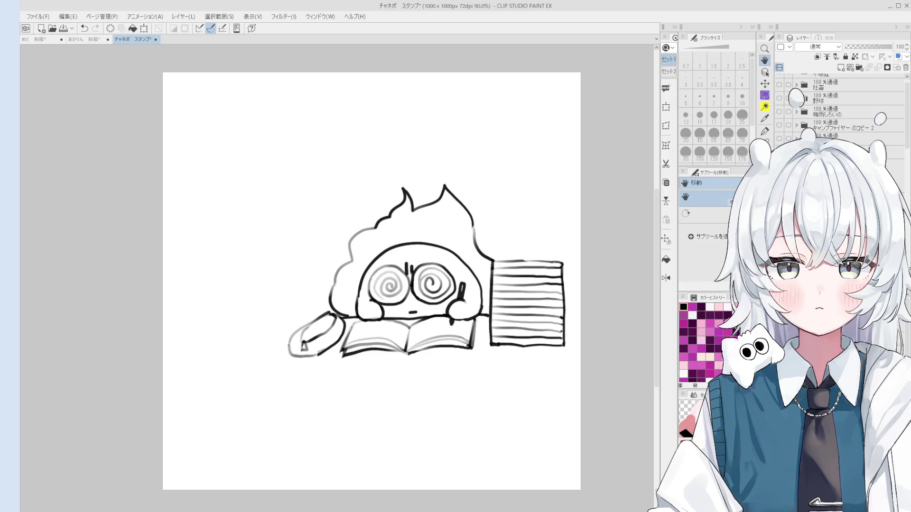
Extend the pencil outline upward across the desk
{"action": "key", "text": "p"}
{"action": "scroll", "coordinate": [310, 332], "scroll_direction": "up", "scroll_amount": 2}
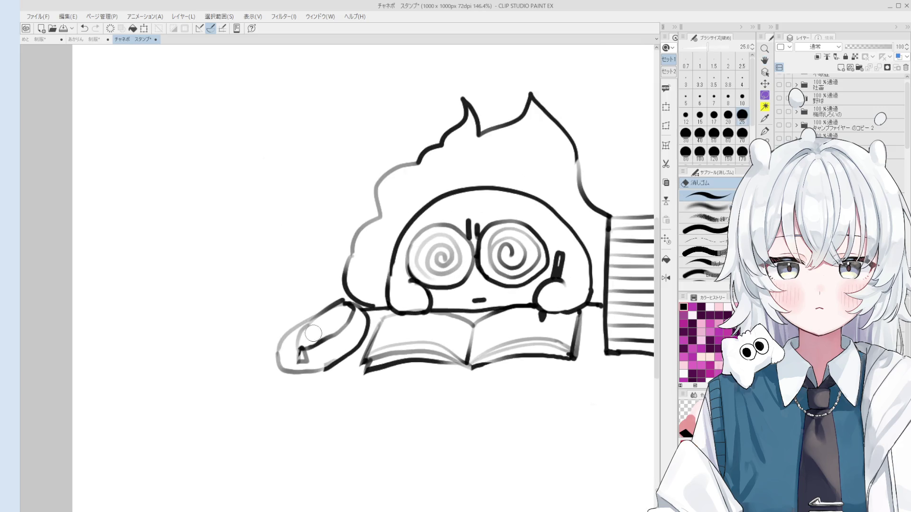
{"action": "scroll", "coordinate": [311, 340], "scroll_direction": "down", "scroll_amount": 2}
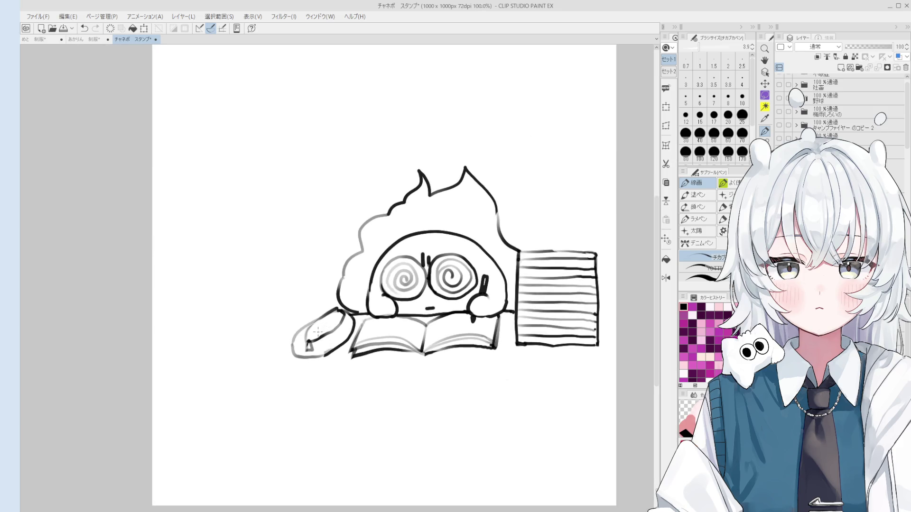
{"action": "left_click_drag", "start_coordinate": [307, 340], "coordinate": [332, 301]}
{"action": "key", "text": "e"}
{"action": "key", "text": "p"}
{"action": "key", "text": "e"}
{"action": "key", "text": "p"}
Rework the grey strokes at the oval's tip using a size-25 eraser
{"action": "key", "text": "ctrl+minus"}
{"action": "key", "text": "e"}
{"action": "mouse_move", "coordinate": [317, 335]}
{"action": "left_mouse_down"}
{"action": "mouse_move", "coordinate": [317, 326]}
{"action": "mouse_move", "coordinate": [303, 332]}
{"action": "mouse_move", "coordinate": [348, 331]}
{"action": "mouse_move", "coordinate": [330, 330]}
{"action": "left_mouse_up"}
{"action": "key", "text": "p"}
{"action": "key", "text": "ctrl+z"}
{"action": "key", "text": "e"}
{"action": "key", "text": "ctrl+minus"}
{"action": "key", "text": "p"}
Adjust small strokes at the shape's bottom and redraw the pencil's pointed tip
{"action": "key", "text": "ctrl+z"}
{"action": "key", "text": "ctrl+z"}
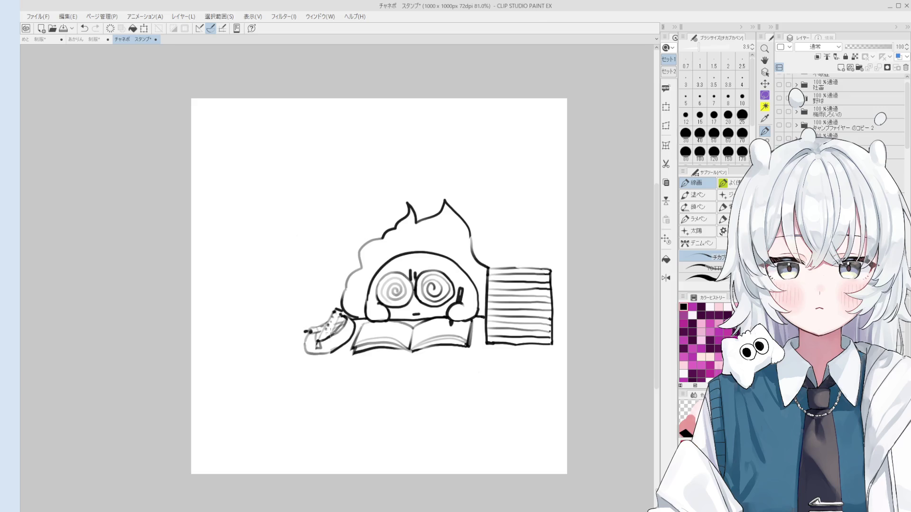
{"action": "key", "text": "ctrl+minus"}
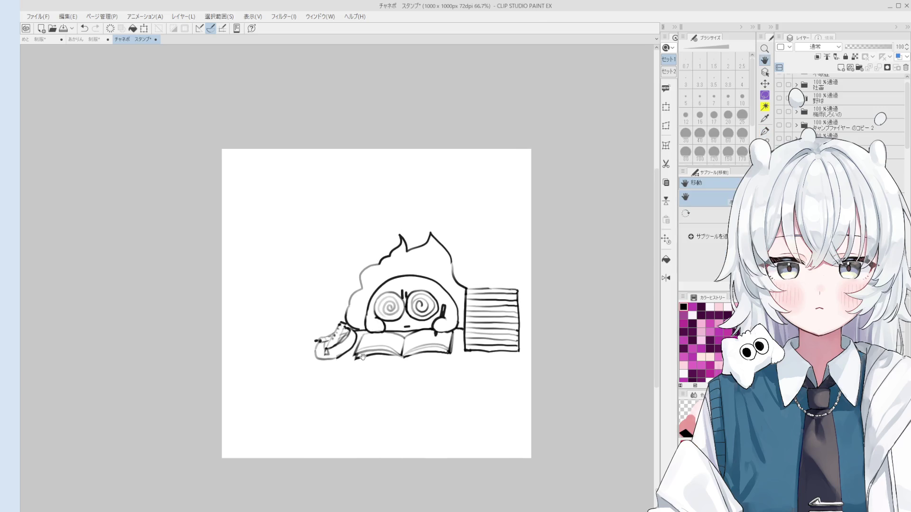
{"action": "key", "text": "ctrl+plus"}
{"action": "key", "text": "ctrl+z"}
{"action": "key", "text": "ctrl+y"}
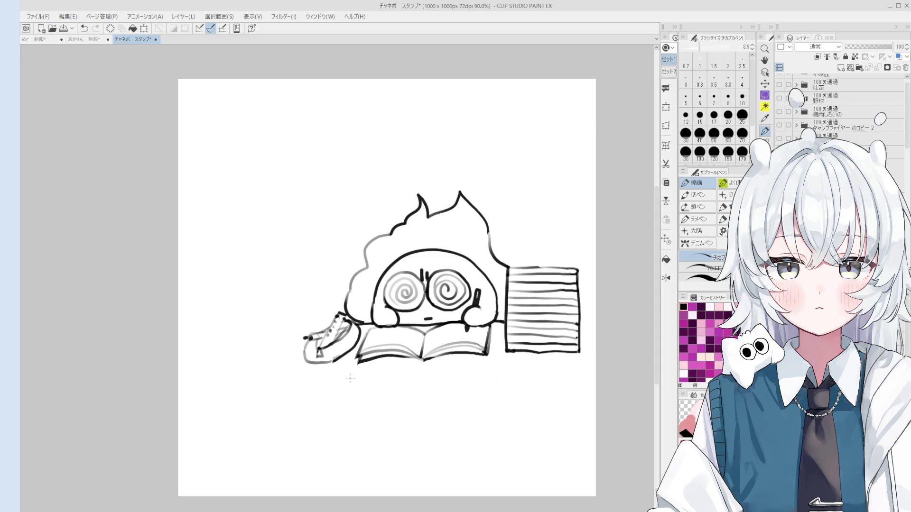
{"action": "mouse_move", "coordinate": [328, 366]}
{"action": "left_mouse_down"}
{"action": "mouse_move", "coordinate": [360, 358]}
{"action": "mouse_move", "coordinate": [363, 372]}
{"action": "mouse_move", "coordinate": [329, 364]}
{"action": "mouse_move", "coordinate": [364, 373]}
{"action": "mouse_move", "coordinate": [320, 359]}
{"action": "mouse_move", "coordinate": [368, 375]}
{"action": "left_mouse_up"}
{"action": "key", "text": "ctrl+z"}
{"action": "key", "text": "ctrl+z"}
{"action": "key", "text": "e"}
{"action": "key", "text": "p"}
Add a short grey stroke across the open book's left page near the pencil
{"action": "key", "text": "e"}
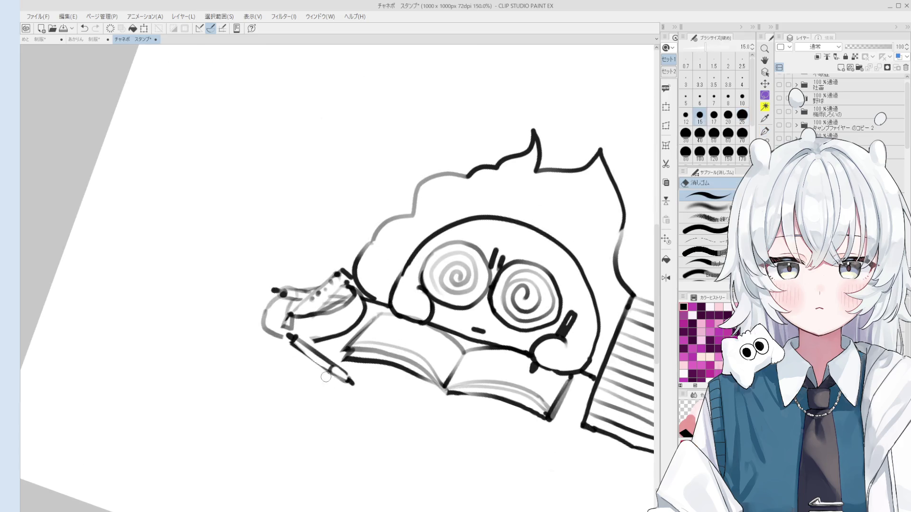
{"action": "key", "text": "p"}
{"action": "left_click_drag", "start_coordinate": [332, 372], "coordinate": [304, 350]}
{"action": "key", "text": "ctrl+z"}
{"action": "key", "text": "ctrl+y"}
{"action": "key", "text": "ctrl+z"}
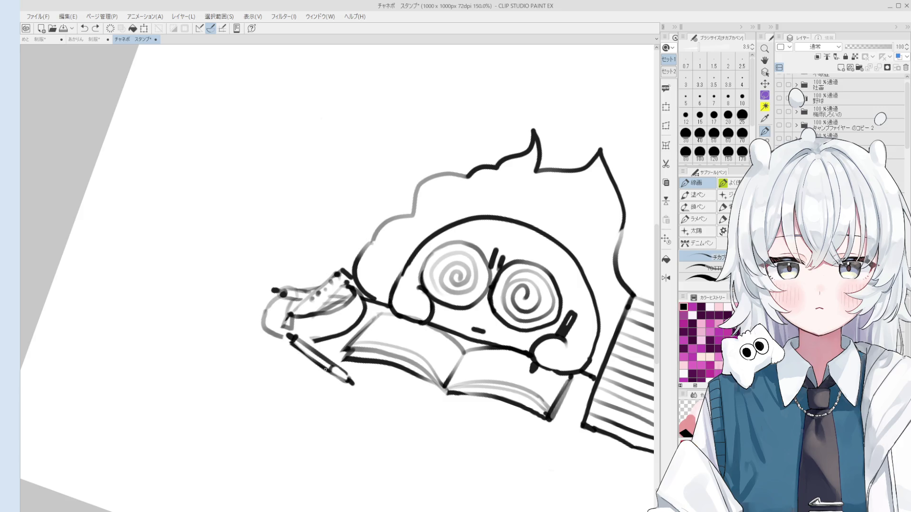
{"action": "scroll", "coordinate": [286, 336], "scroll_direction": "up", "scroll_amount": 2}
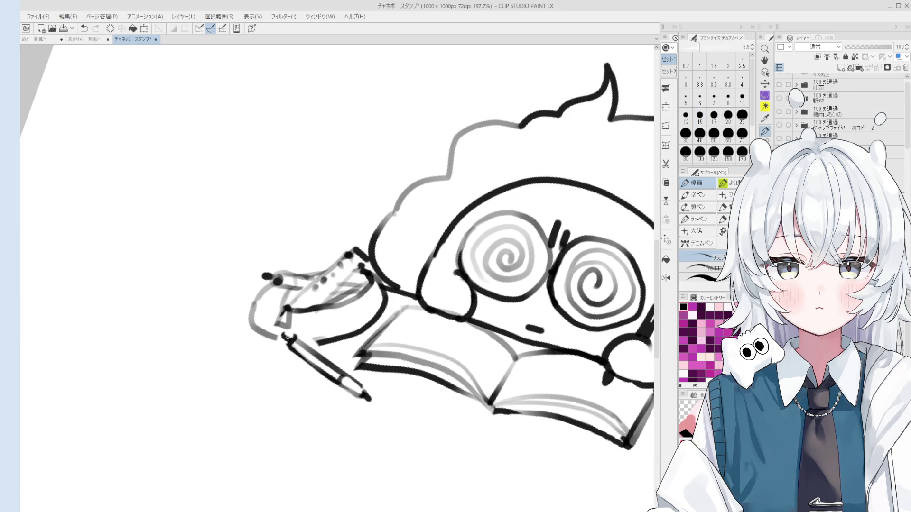
{"action": "scroll", "coordinate": [287, 336], "scroll_direction": "down", "scroll_amount": 3}
{"action": "left_click_drag", "start_coordinate": [313, 351], "coordinate": [391, 341]}
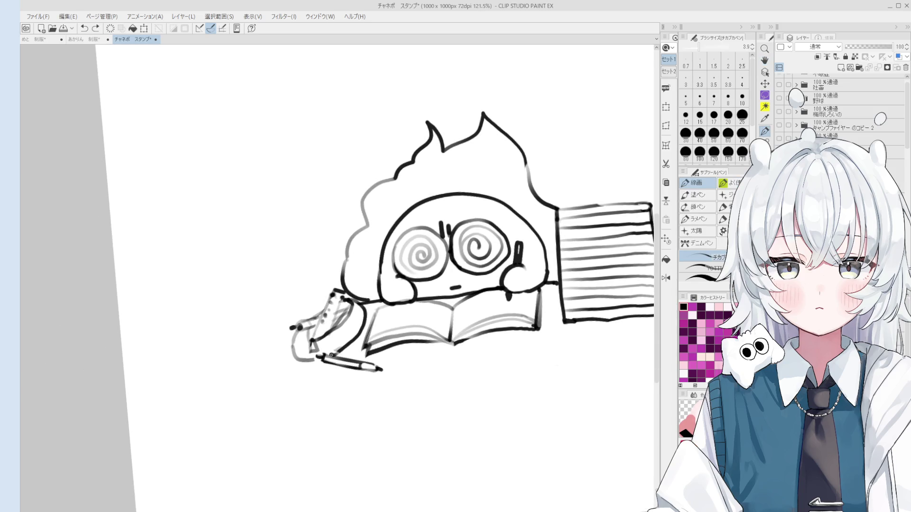
{"action": "scroll", "coordinate": [331, 355], "scroll_direction": "down", "scroll_amount": 2}
{"action": "left_click_drag", "start_coordinate": [375, 334], "coordinate": [426, 327]}
{"action": "scroll", "coordinate": [485, 312], "scroll_direction": "up", "scroll_amount": 3}
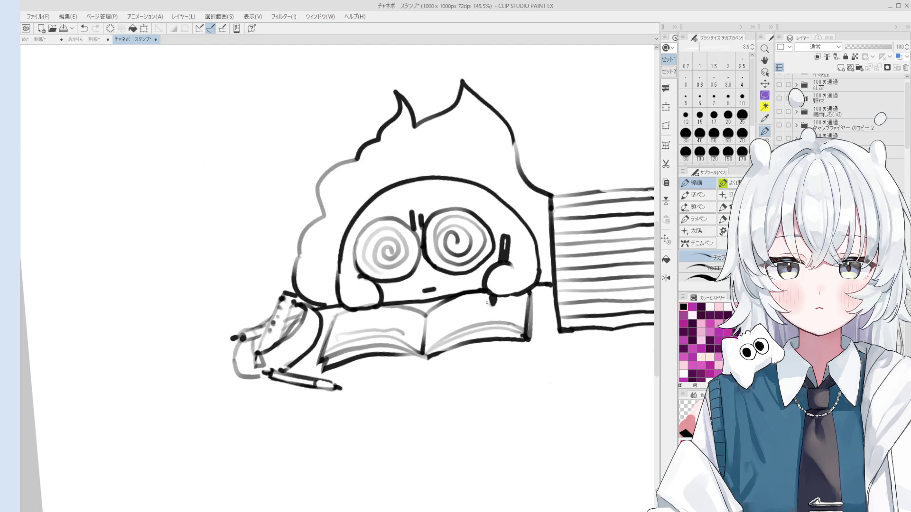
{"action": "mouse_move", "coordinate": [491, 312]}
{"action": "left_mouse_down"}
{"action": "mouse_move", "coordinate": [426, 247]}
{"action": "mouse_move", "coordinate": [294, 223]}
{"action": "mouse_move", "coordinate": [313, 289]}
{"action": "mouse_move", "coordinate": [351, 327]}
{"action": "mouse_move", "coordinate": [300, 308]}
{"action": "mouse_move", "coordinate": [304, 317]}
{"action": "mouse_move", "coordinate": [330, 311]}
{"action": "mouse_move", "coordinate": [337, 318]}
{"action": "mouse_move", "coordinate": [384, 290]}
{"action": "mouse_move", "coordinate": [342, 293]}
{"action": "mouse_move", "coordinate": [354, 300]}
{"action": "mouse_move", "coordinate": [330, 322]}
{"action": "left_mouse_up"}
{"action": "scroll", "coordinate": [351, 328], "scroll_direction": "up", "scroll_amount": 2}
{"action": "key", "text": "ctrl+z"}
Thin the pen and add tiny details beside the page spiral plus a curve on the book page
{"action": "left_click", "coordinate": [713, 78]}
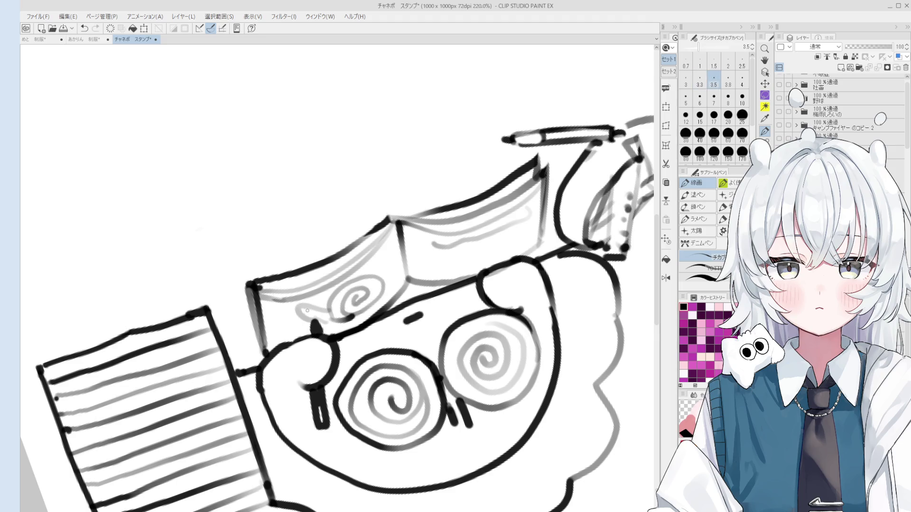
{"action": "left_click", "coordinate": [742, 62]}
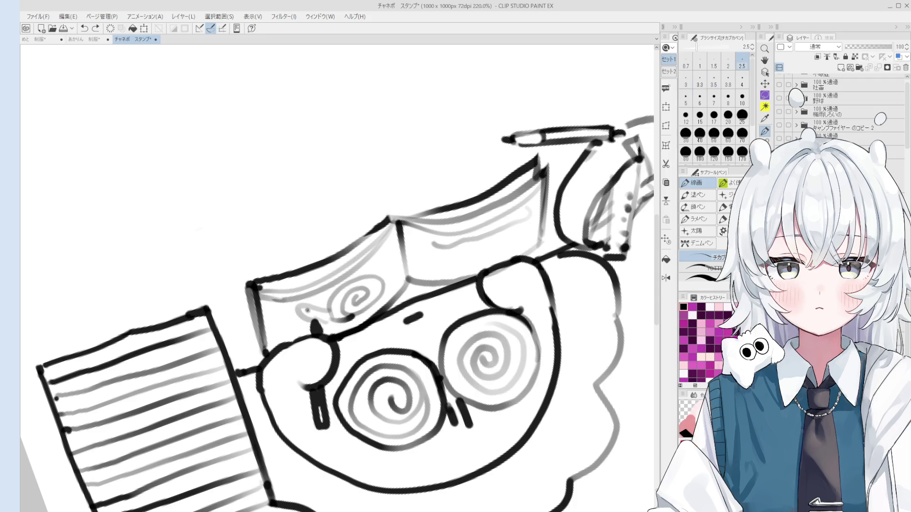
{"action": "left_click_drag", "start_coordinate": [298, 301], "coordinate": [299, 312]}
{"action": "mouse_move", "coordinate": [389, 290]}
{"action": "left_mouse_down"}
{"action": "mouse_move", "coordinate": [392, 261]}
{"action": "mouse_move", "coordinate": [390, 292]}
{"action": "left_mouse_up"}
{"action": "key", "text": "ctrl+z"}
{"action": "key", "text": "ctrl+z"}
{"action": "mouse_move", "coordinate": [390, 260]}
{"action": "left_mouse_down"}
{"action": "mouse_move", "coordinate": [388, 295]}
{"action": "mouse_move", "coordinate": [359, 313]}
{"action": "left_mouse_up"}
{"action": "key", "text": "minus"}
{"action": "key", "text": "minus"}
{"action": "key", "text": "minus"}
Sketch the left outline of a small cat head in the space above-left of the character
{"action": "scroll", "coordinate": [346, 357], "scroll_direction": "down", "scroll_amount": 5}
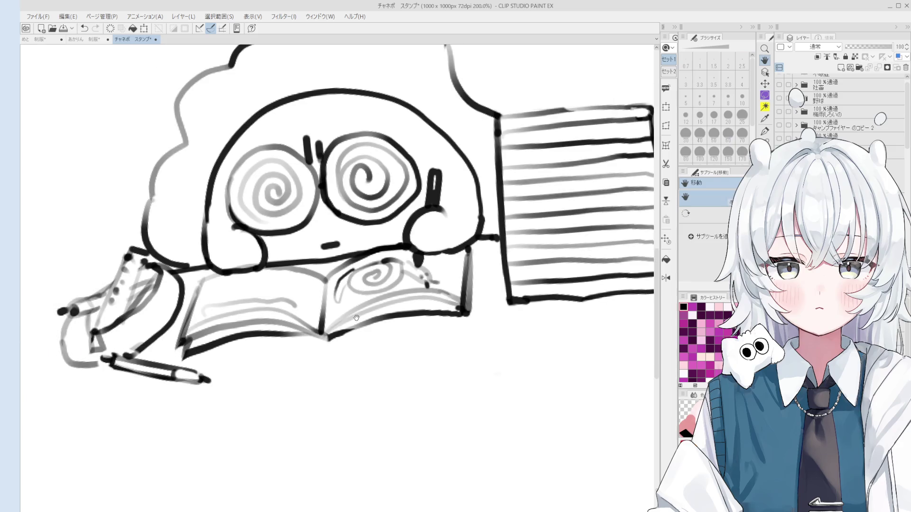
{"action": "scroll", "coordinate": [346, 357], "scroll_direction": "down", "scroll_amount": 1}
{"action": "left_click_drag", "start_coordinate": [347, 357], "coordinate": [484, 417]}
{"action": "key", "text": "p"}
{"action": "scroll", "coordinate": [366, 294], "scroll_direction": "up", "scroll_amount": 1}
{"action": "mouse_move", "coordinate": [333, 311]}
{"action": "left_mouse_down"}
{"action": "mouse_move", "coordinate": [327, 285]}
{"action": "mouse_move", "coordinate": [348, 301]}
{"action": "left_mouse_up"}
{"action": "key", "text": "ctrl+z"}
{"action": "mouse_move", "coordinate": [312, 270]}
{"action": "left_mouse_down"}
{"action": "mouse_move", "coordinate": [320, 245]}
{"action": "mouse_move", "coordinate": [330, 260]}
{"action": "mouse_move", "coordinate": [323, 237]}
{"action": "mouse_move", "coordinate": [344, 219]}
{"action": "left_mouse_up"}
Redraw the cat's left ear, head top and a shorter smile with a slightly smaller pen
{"action": "key", "text": "ctrl+z"}
{"action": "key", "text": "ctrl+z"}
{"action": "key", "text": "ctrl+z"}
{"action": "mouse_move", "coordinate": [310, 251]}
{"action": "left_mouse_down"}
{"action": "mouse_move", "coordinate": [317, 233]}
{"action": "mouse_move", "coordinate": [362, 216]}
{"action": "mouse_move", "coordinate": [390, 247]}
{"action": "mouse_move", "coordinate": [374, 211]}
{"action": "mouse_move", "coordinate": [390, 261]}
{"action": "mouse_move", "coordinate": [349, 260]}
{"action": "mouse_move", "coordinate": [366, 253]}
{"action": "mouse_move", "coordinate": [337, 234]}
{"action": "left_mouse_up"}
{"action": "key", "text": "ctrl+z"}
{"action": "scroll", "coordinate": [368, 259], "scroll_direction": "up", "scroll_amount": 2}
{"action": "key", "text": "ctrl+z"}
{"action": "key", "text": "ctrl+z"}
{"action": "key", "text": "bracketleft"}
{"action": "key", "text": "ctrl+z"}
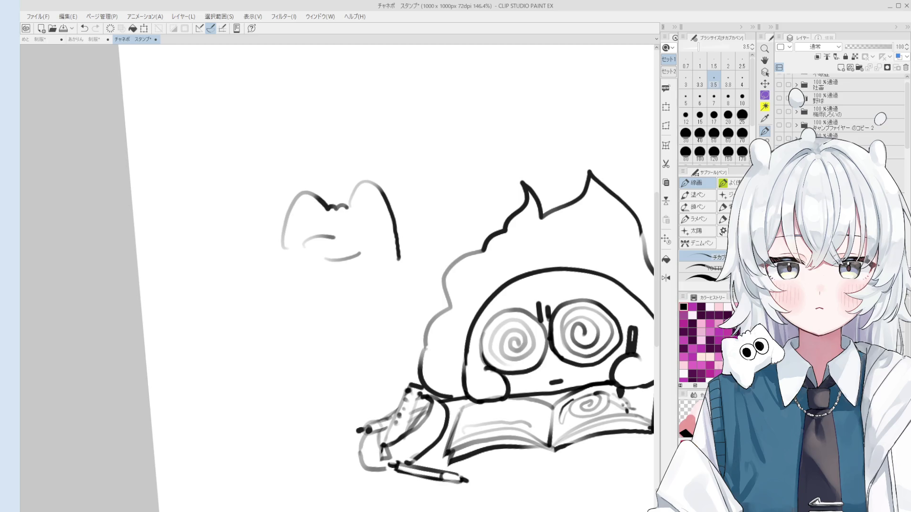
Extend the smile's left end and redraw the cat's lower left outline shorter
{"action": "scroll", "coordinate": [374, 298], "scroll_direction": "up", "scroll_amount": 2}
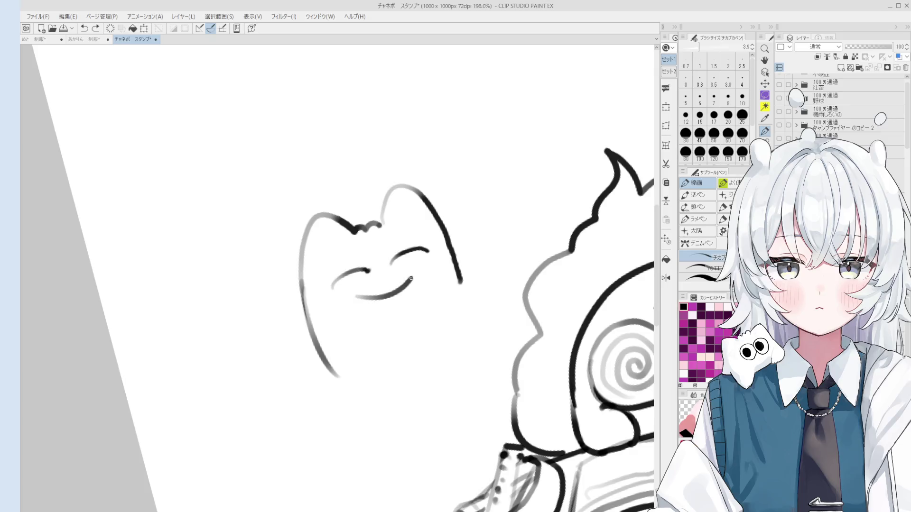
{"action": "left_click_drag", "start_coordinate": [356, 296], "coordinate": [366, 298]}
{"action": "mouse_move", "coordinate": [334, 375]}
{"action": "left_mouse_down"}
{"action": "mouse_move", "coordinate": [364, 369]}
{"action": "mouse_move", "coordinate": [334, 373]}
{"action": "mouse_move", "coordinate": [339, 368]}
{"action": "left_mouse_up"}
{"action": "key", "text": "e"}
{"action": "key", "text": "p"}
{"action": "mouse_move", "coordinate": [309, 328]}
{"action": "left_mouse_down"}
{"action": "mouse_move", "coordinate": [349, 362]}
{"action": "mouse_move", "coordinate": [403, 337]}
{"action": "mouse_move", "coordinate": [452, 337]}
{"action": "mouse_move", "coordinate": [336, 366]}
{"action": "mouse_move", "coordinate": [369, 363]}
{"action": "left_mouse_up"}
Extend the cat's right side down to the mouth corner
{"action": "key", "text": "e"}
{"action": "key", "text": "p"}
{"action": "key", "text": "e"}
{"action": "key", "text": "p"}
{"action": "key", "text": "ctrl+z"}
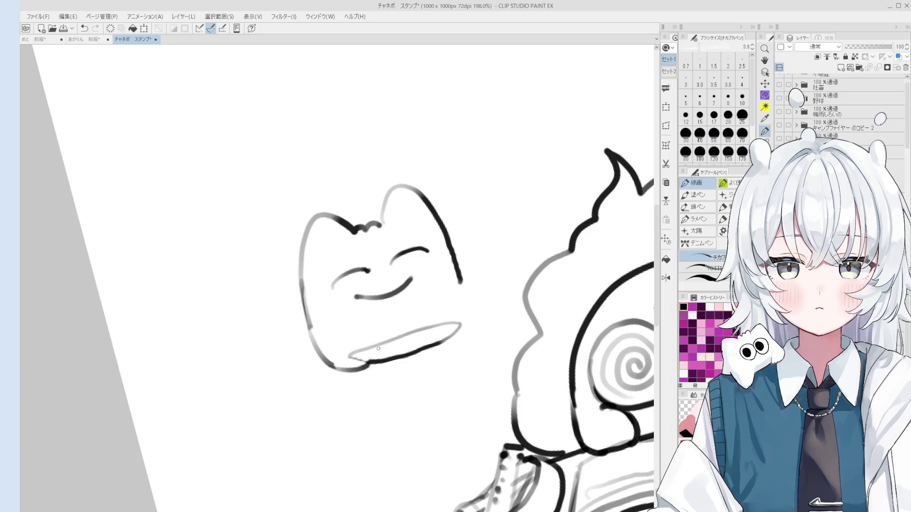
{"action": "key", "text": "e"}
{"action": "key", "text": "p"}
{"action": "left_click_drag", "start_coordinate": [458, 269], "coordinate": [458, 323]}
Recenter the view on the cat and try extending its bottom edge to the right
{"action": "key", "text": "h"}
{"action": "left_click_drag", "start_coordinate": [462, 317], "coordinate": [447, 340]}
{"action": "scroll", "coordinate": [438, 327], "scroll_direction": "down", "scroll_amount": 2}
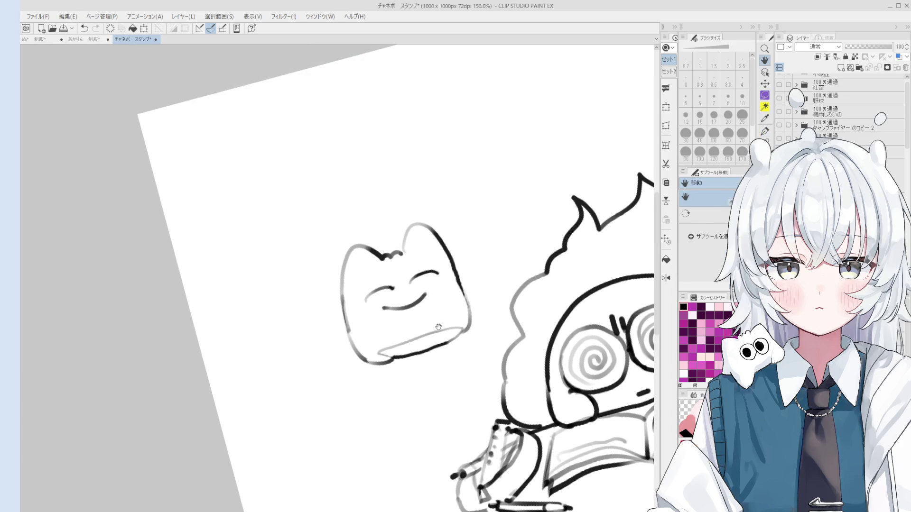
{"action": "key", "text": "p"}
{"action": "scroll", "coordinate": [443, 333], "scroll_direction": "up", "scroll_amount": 1}
{"action": "key", "text": "ctrl+z"}
{"action": "left_click_drag", "start_coordinate": [437, 331], "coordinate": [468, 323]}
{"action": "key", "text": "ctrl+z"}
{"action": "key", "text": "ctrl+z"}
Redraw the cat's right edge downward, erasing the excess stroke
{"action": "key", "text": "h"}
{"action": "scroll", "coordinate": [468, 318], "scroll_direction": "down", "scroll_amount": 2}
{"action": "scroll", "coordinate": [466, 315], "scroll_direction": "up", "scroll_amount": 3}
{"action": "scroll", "coordinate": [470, 309], "scroll_direction": "down", "scroll_amount": 3}
{"action": "scroll", "coordinate": [476, 299], "scroll_direction": "up", "scroll_amount": 2}
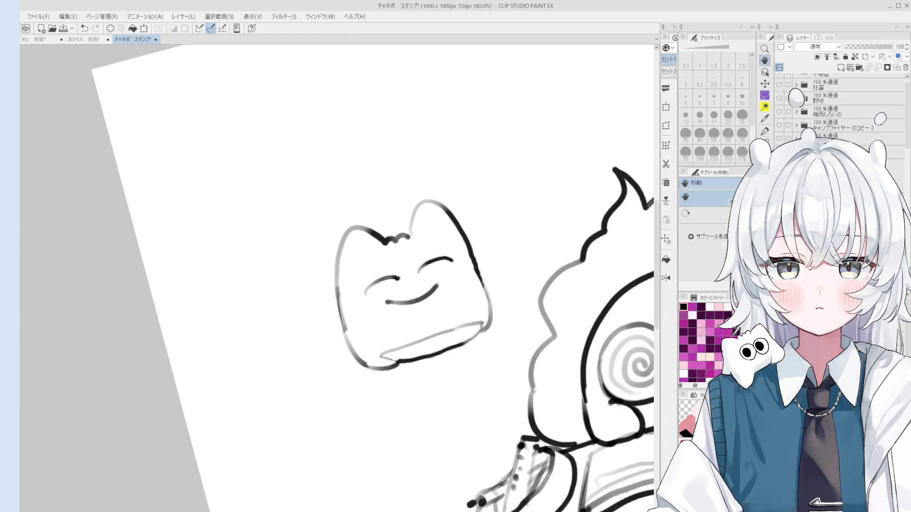
{"action": "key", "text": "e"}
{"action": "left_click_drag", "start_coordinate": [476, 276], "coordinate": [490, 337]}
{"action": "key", "text": "p"}
{"action": "left_click_drag", "start_coordinate": [481, 279], "coordinate": [493, 326]}
{"action": "key", "text": "e"}
{"action": "mouse_move", "coordinate": [456, 205]}
{"action": "left_mouse_down"}
{"action": "mouse_move", "coordinate": [489, 267]}
{"action": "mouse_move", "coordinate": [479, 280]}
{"action": "left_mouse_up"}
{"action": "key", "text": "p"}
Trim the cat's lower-right corner and redraw the paw larger and closed
{"action": "scroll", "coordinate": [466, 249], "scroll_direction": "down", "scroll_amount": 1}
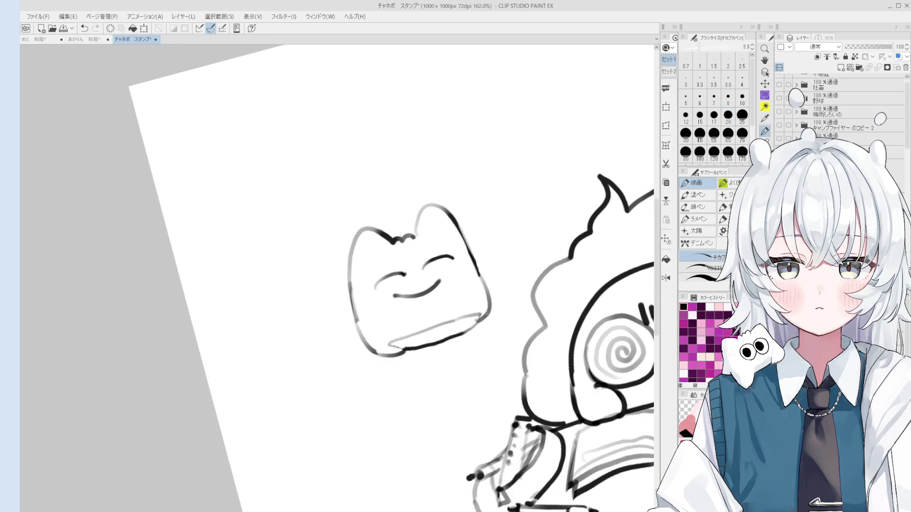
{"action": "key", "text": "e"}
{"action": "mouse_move", "coordinate": [475, 318]}
{"action": "left_mouse_down"}
{"action": "mouse_move", "coordinate": [478, 324]}
{"action": "mouse_move", "coordinate": [439, 327]}
{"action": "mouse_move", "coordinate": [454, 318]}
{"action": "mouse_move", "coordinate": [409, 308]}
{"action": "mouse_move", "coordinate": [426, 339]}
{"action": "mouse_move", "coordinate": [450, 300]}
{"action": "mouse_move", "coordinate": [458, 326]}
{"action": "mouse_move", "coordinate": [424, 332]}
{"action": "mouse_move", "coordinate": [453, 299]}
{"action": "left_mouse_up"}
{"action": "key", "text": "p"}
{"action": "key", "text": "e"}
{"action": "key", "text": "p"}
{"action": "key", "text": "ctrl+z"}
Draw horizontal lines on the small sheet held in the cat's paws
{"action": "key", "text": "ctrl+z"}
{"action": "mouse_move", "coordinate": [450, 299]}
{"action": "left_mouse_down"}
{"action": "mouse_move", "coordinate": [458, 329]}
{"action": "mouse_move", "coordinate": [425, 333]}
{"action": "mouse_move", "coordinate": [452, 323]}
{"action": "left_mouse_up"}
{"action": "left_click_drag", "start_coordinate": [423, 326], "coordinate": [447, 316]}
{"action": "mouse_move", "coordinate": [423, 319]}
{"action": "left_mouse_down"}
{"action": "mouse_move", "coordinate": [449, 311]}
{"action": "mouse_move", "coordinate": [402, 297]}
{"action": "mouse_move", "coordinate": [448, 290]}
{"action": "mouse_move", "coordinate": [456, 292]}
{"action": "mouse_move", "coordinate": [400, 300]}
{"action": "mouse_move", "coordinate": [409, 314]}
{"action": "mouse_move", "coordinate": [397, 315]}
{"action": "mouse_move", "coordinate": [417, 347]}
{"action": "mouse_move", "coordinate": [465, 327]}
{"action": "left_mouse_up"}
{"action": "scroll", "coordinate": [427, 323], "scroll_direction": "down", "scroll_amount": 1}
{"action": "key", "text": "e"}
{"action": "key", "text": "p"}
{"action": "key", "text": "ctrl+z"}
{"action": "scroll", "coordinate": [436, 294], "scroll_direction": "down", "scroll_amount": 2}
{"action": "scroll", "coordinate": [406, 333], "scroll_direction": "up", "scroll_amount": 2}
Add a stroke at the cat's right jaw and erase stray strokes below the cat
{"action": "key", "text": "ctrl+z"}
{"action": "mouse_move", "coordinate": [482, 297]}
{"action": "left_mouse_down"}
{"action": "mouse_move", "coordinate": [466, 328]}
{"action": "mouse_move", "coordinate": [475, 325]}
{"action": "left_mouse_up"}
{"action": "scroll", "coordinate": [464, 320], "scroll_direction": "down", "scroll_amount": 2}
{"action": "key", "text": "ctrl+z"}
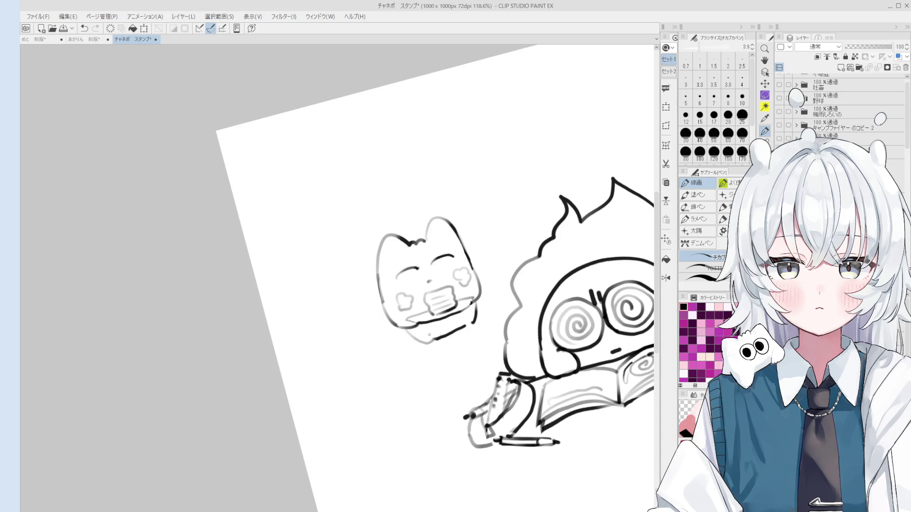
{"action": "key", "text": "e"}
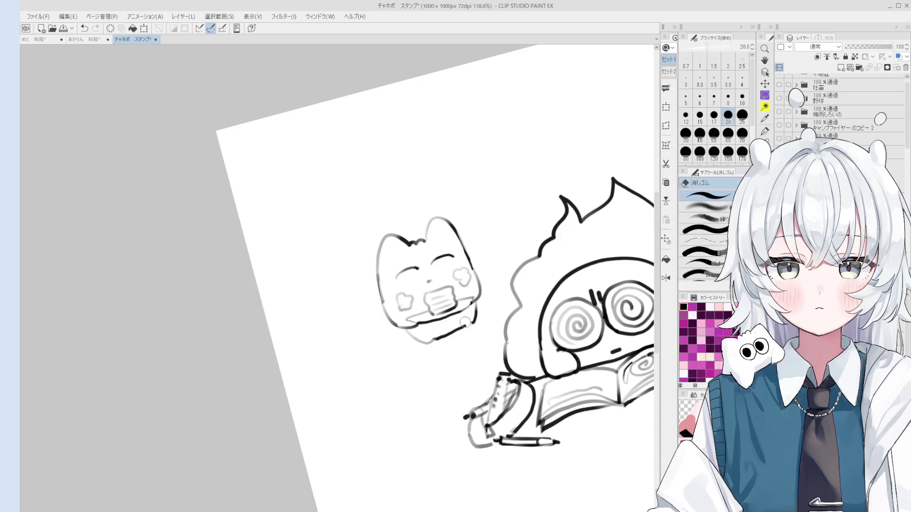
{"action": "scroll", "coordinate": [473, 331], "scroll_direction": "up", "scroll_amount": 2}
{"action": "mouse_move", "coordinate": [482, 305]}
{"action": "left_mouse_down"}
{"action": "mouse_move", "coordinate": [395, 342]}
{"action": "mouse_move", "coordinate": [407, 353]}
{"action": "mouse_move", "coordinate": [468, 330]}
{"action": "left_mouse_up"}
{"action": "key", "text": "p"}
{"action": "key", "text": "ctrl+z"}
Redraw the cat's lower right outline and reset the canvas rotation to upright
{"action": "key", "text": "ctrl+z"}
{"action": "key", "text": "ctrl+z"}
{"action": "left_click_drag", "start_coordinate": [421, 347], "coordinate": [472, 324]}
{"action": "key", "text": "ctrl+z"}
{"action": "left_click_drag", "start_coordinate": [421, 347], "coordinate": [464, 331]}
{"action": "key", "text": "ctrl+z"}
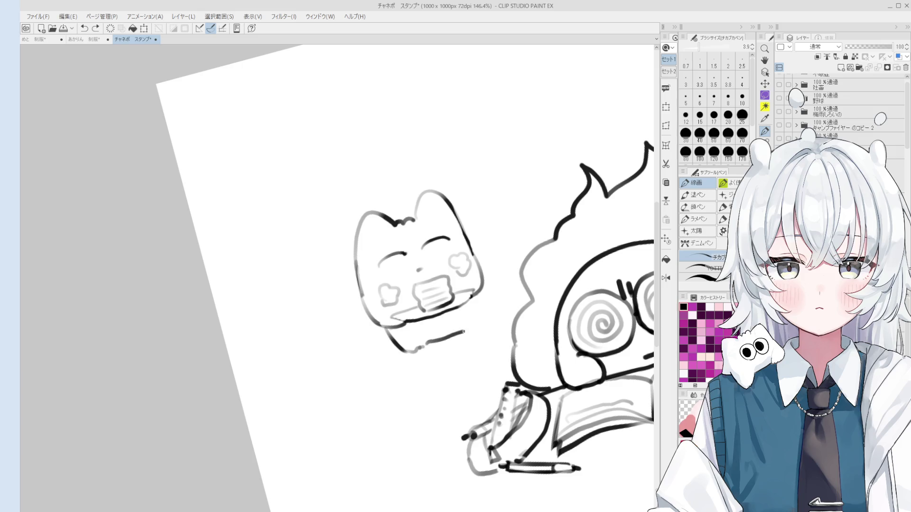
{"action": "key", "text": "ctrl+z"}
{"action": "left_click_drag", "start_coordinate": [481, 288], "coordinate": [469, 329]}
{"action": "scroll", "coordinate": [467, 322], "scroll_direction": "down", "scroll_amount": 2}
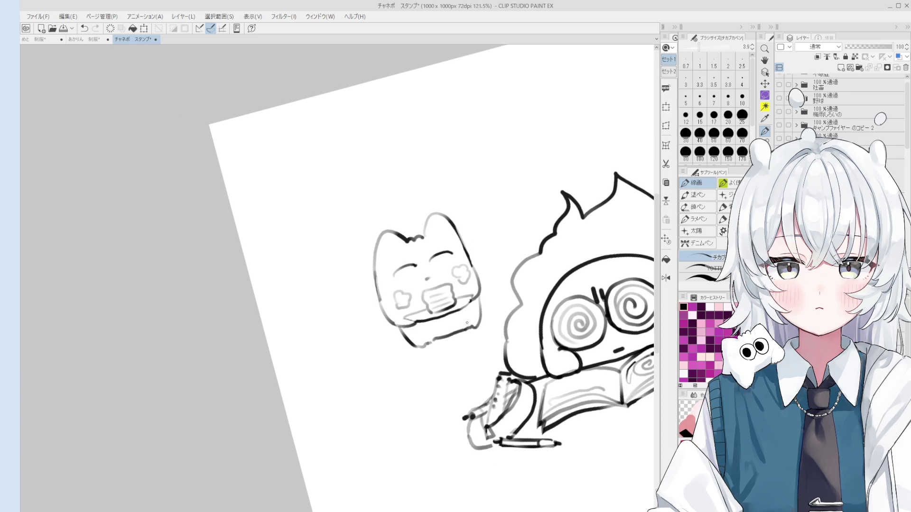
{"action": "key", "text": "at"}
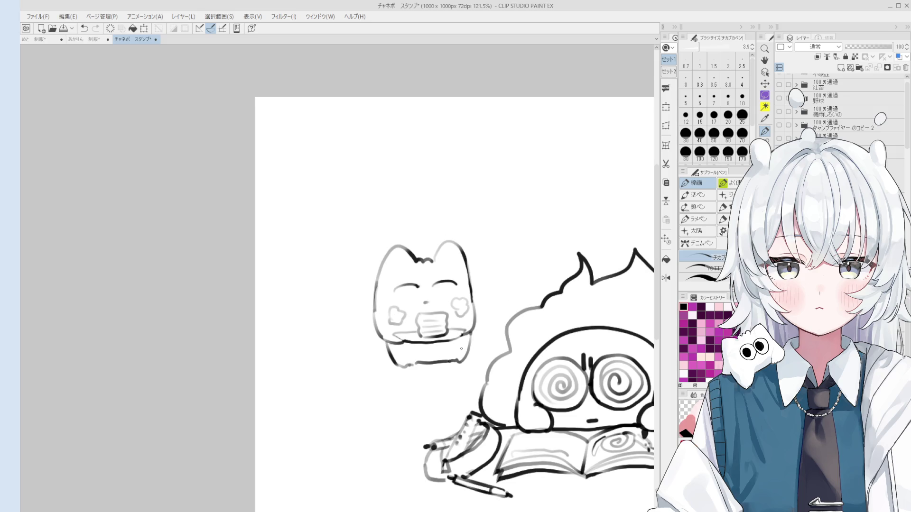
Erase leftover lines on the cat's lower body
{"action": "key", "text": "e"}
{"action": "scroll", "coordinate": [459, 332], "scroll_direction": "up", "scroll_amount": 3}
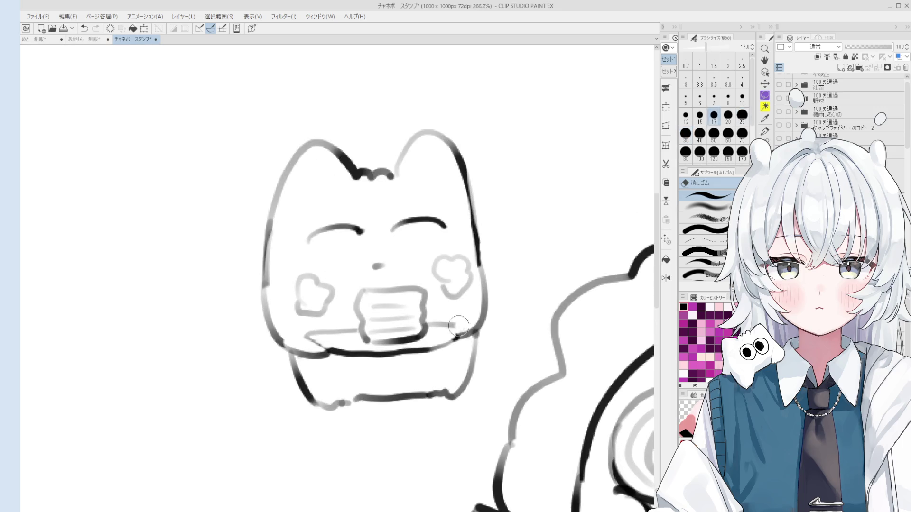
{"action": "key", "text": "p"}
{"action": "left_click_drag", "start_coordinate": [423, 326], "coordinate": [462, 328]}
{"action": "key", "text": "ctrl+z"}
{"action": "key", "text": "e"}
{"action": "mouse_move", "coordinate": [330, 340]}
{"action": "left_mouse_down"}
{"action": "mouse_move", "coordinate": [341, 351]}
{"action": "mouse_move", "coordinate": [335, 353]}
{"action": "mouse_move", "coordinate": [355, 346]}
{"action": "left_mouse_up"}
{"action": "key", "text": "p"}
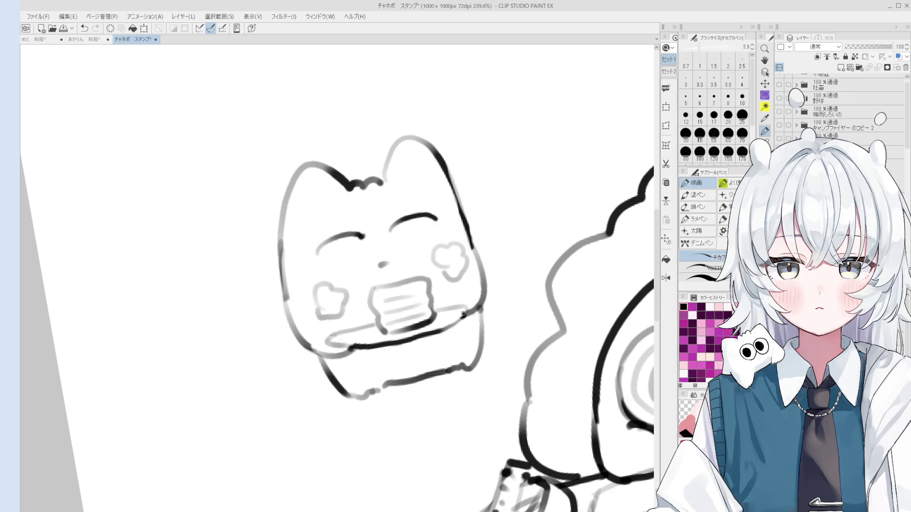
Erase and redraw the cat's right side outline, then zoom out
{"action": "key", "text": "e"}
{"action": "mouse_move", "coordinate": [456, 215]}
{"action": "left_mouse_down"}
{"action": "mouse_move", "coordinate": [477, 280]}
{"action": "mouse_move", "coordinate": [477, 323]}
{"action": "left_mouse_up"}
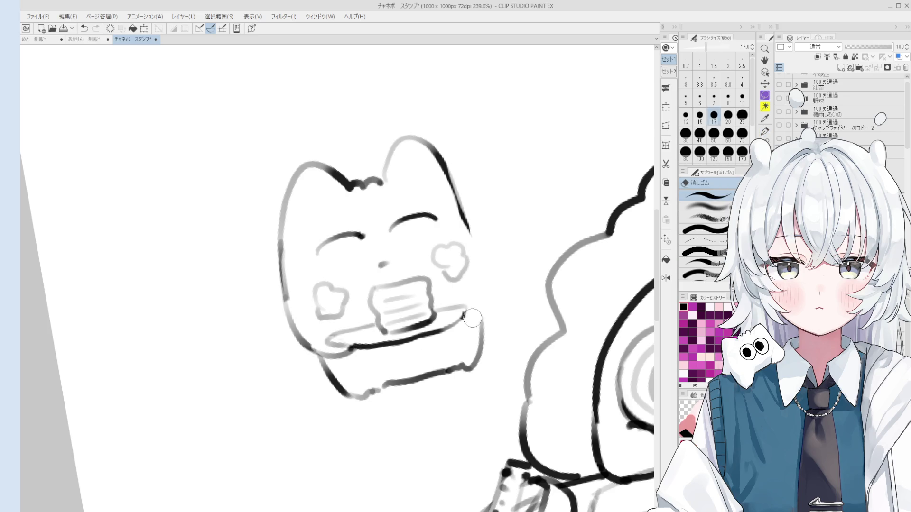
{"action": "key", "text": "p"}
{"action": "key", "text": "ctrl+z"}
{"action": "mouse_move", "coordinate": [465, 221]}
{"action": "left_mouse_down"}
{"action": "mouse_move", "coordinate": [493, 291]}
{"action": "mouse_move", "coordinate": [491, 310]}
{"action": "mouse_move", "coordinate": [463, 324]}
{"action": "mouse_move", "coordinate": [458, 316]}
{"action": "left_mouse_up"}
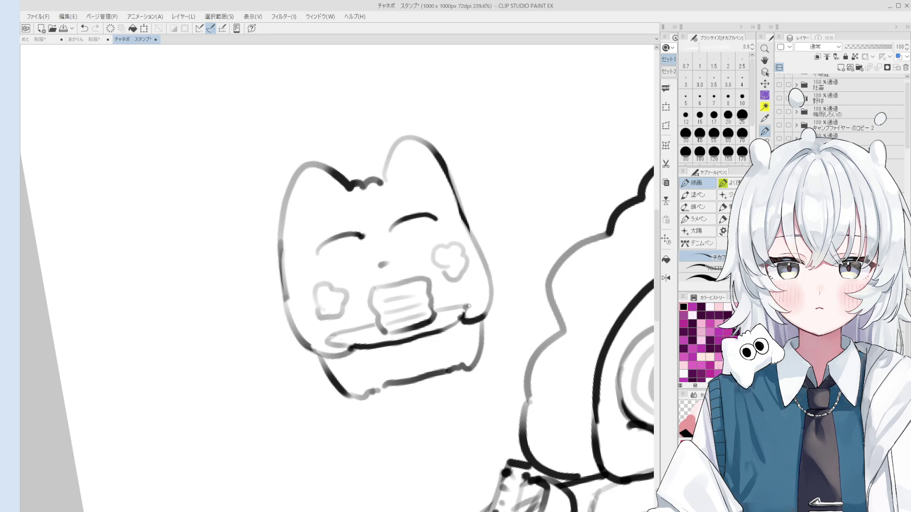
{"action": "scroll", "coordinate": [472, 310], "scroll_direction": "down", "scroll_amount": 5}
{"action": "key", "text": "e"}
{"action": "scroll", "coordinate": [453, 299], "scroll_direction": "down", "scroll_amount": 5}
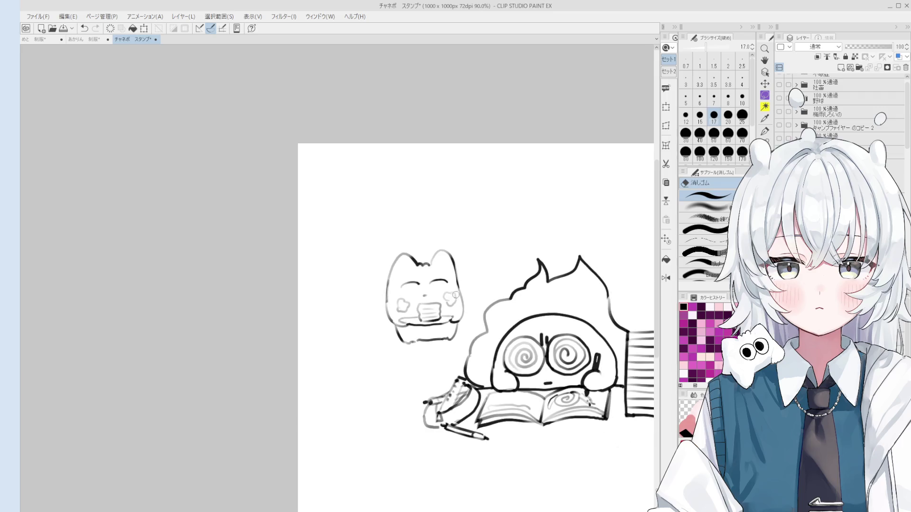
Move the whole drawing left and down with Scale/Rotate and confirm it
{"action": "key", "text": "h"}
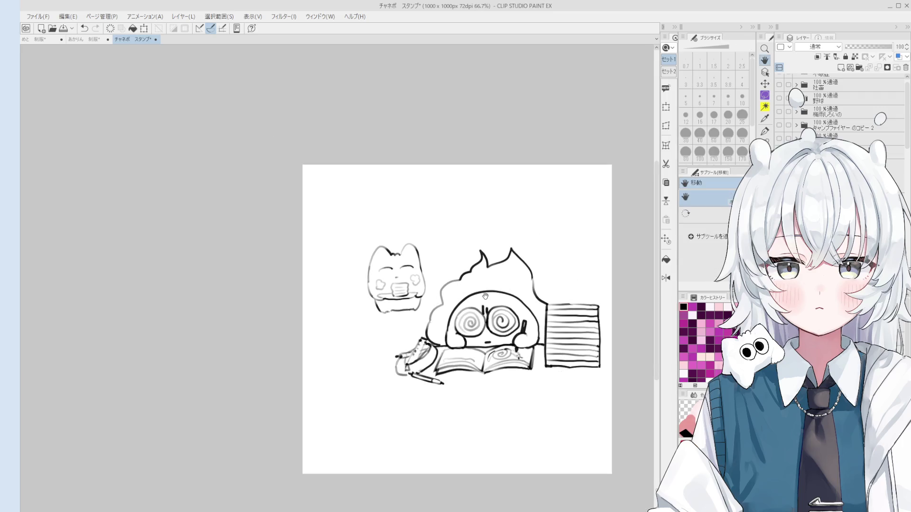
{"action": "scroll", "coordinate": [406, 297], "scroll_direction": "up", "scroll_amount": 2}
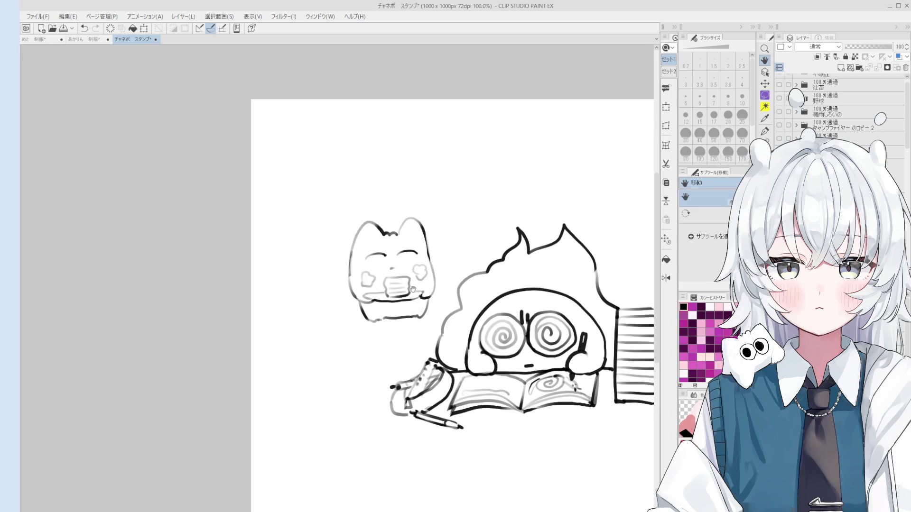
{"action": "key", "text": "p"}
{"action": "left_click_drag", "start_coordinate": [404, 273], "coordinate": [402, 254]}
{"action": "key", "text": "ctrl+z"}
{"action": "scroll", "coordinate": [458, 248], "scroll_direction": "down", "scroll_amount": 4}
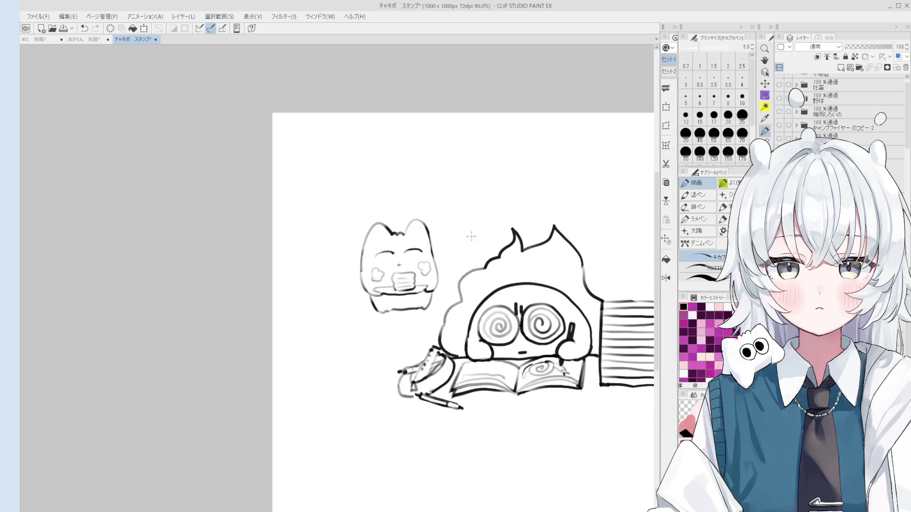
{"action": "key", "text": "h"}
{"action": "left_click_drag", "start_coordinate": [473, 244], "coordinate": [459, 255]}
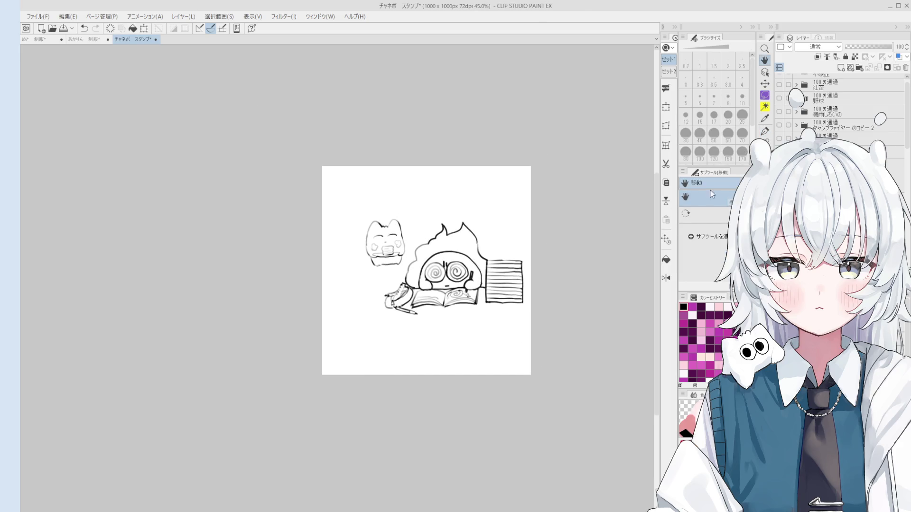
{"action": "left_click", "coordinate": [666, 111]}
{"action": "left_click_drag", "start_coordinate": [427, 284], "coordinate": [411, 295]}
{"action": "left_click", "coordinate": [401, 346]}
Draw three loose paper sheet outlines under the book and the pencil
{"action": "scroll", "coordinate": [458, 391], "scroll_direction": "up", "scroll_amount": 2}
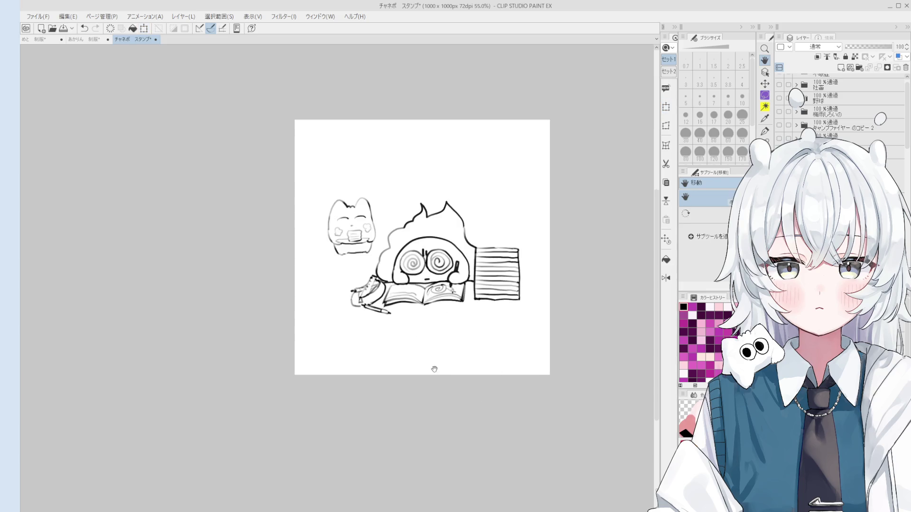
{"action": "key", "text": "p"}
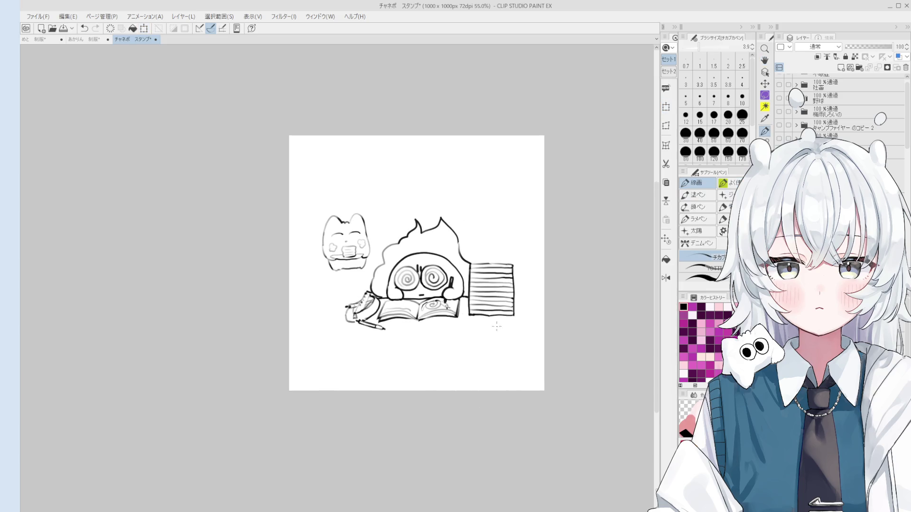
{"action": "scroll", "coordinate": [450, 321], "scroll_direction": "up", "scroll_amount": 1}
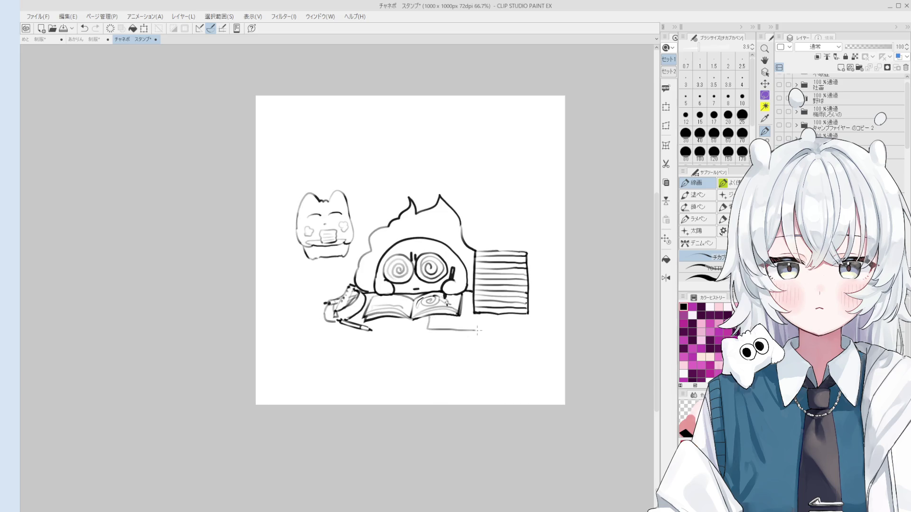
{"action": "mouse_move", "coordinate": [427, 314]}
{"action": "left_mouse_down"}
{"action": "mouse_move", "coordinate": [428, 329]}
{"action": "mouse_move", "coordinate": [467, 328]}
{"action": "mouse_move", "coordinate": [475, 295]}
{"action": "left_mouse_up"}
{"action": "left_click_drag", "start_coordinate": [396, 319], "coordinate": [450, 329]}
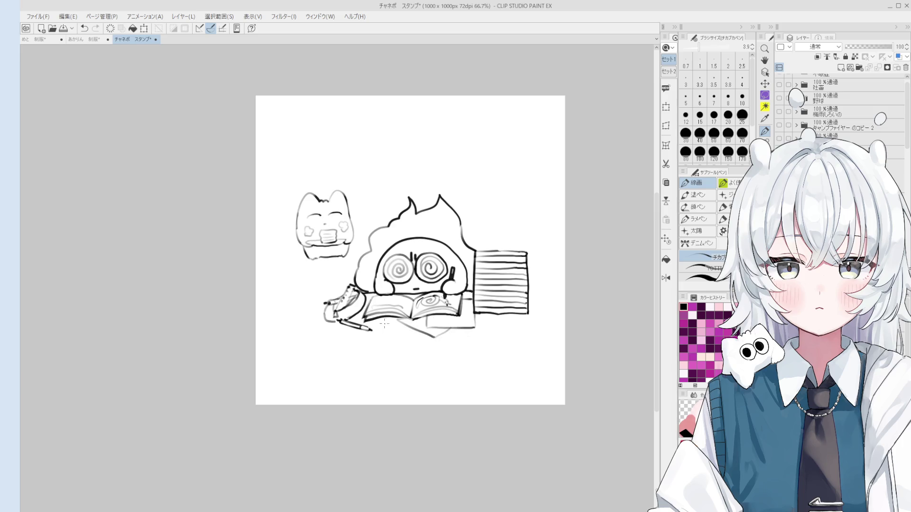
{"action": "mouse_move", "coordinate": [338, 325]}
{"action": "left_mouse_down"}
{"action": "mouse_move", "coordinate": [331, 334]}
{"action": "mouse_move", "coordinate": [389, 330]}
{"action": "mouse_move", "coordinate": [385, 319]}
{"action": "left_mouse_up"}
Draw a V-shaped fold on the paper stack and undo stray curves beside it
{"action": "scroll", "coordinate": [501, 285], "scroll_direction": "up", "scroll_amount": 3}
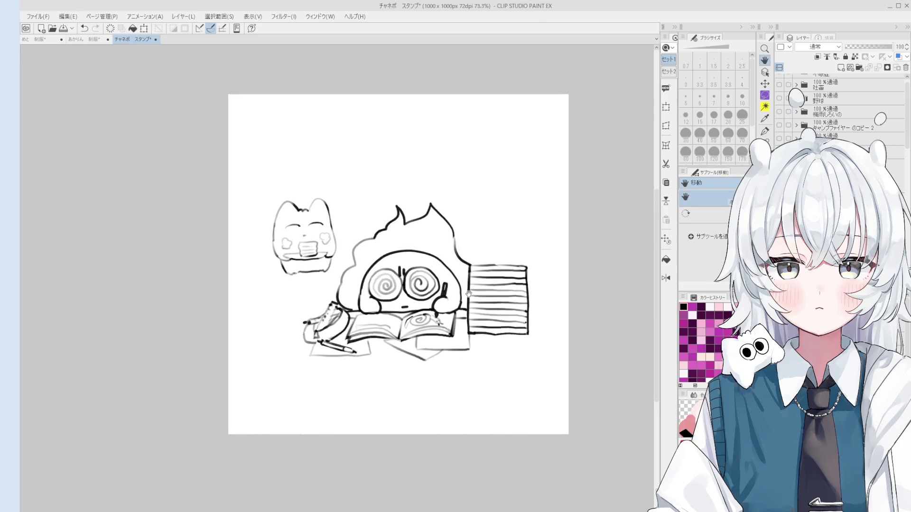
{"action": "key", "text": "e"}
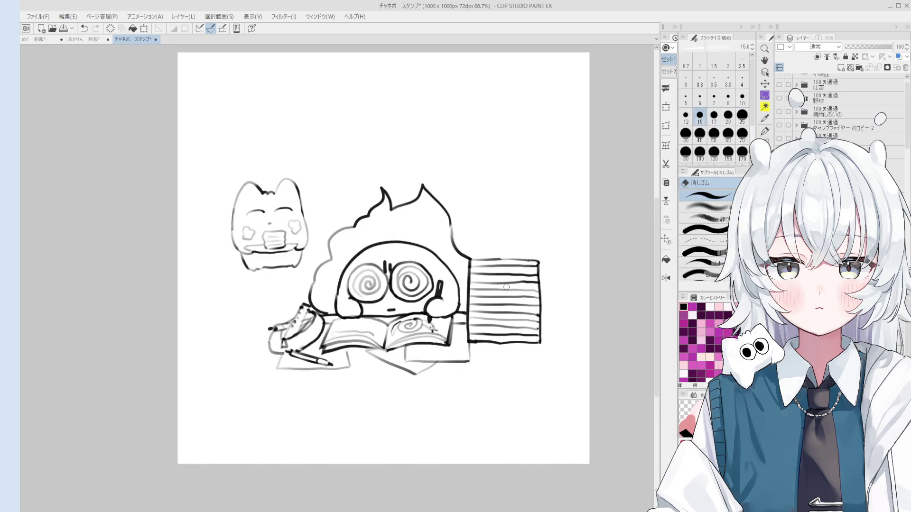
{"action": "key", "text": "p"}
{"action": "mouse_move", "coordinate": [493, 285]}
{"action": "left_mouse_down"}
{"action": "mouse_move", "coordinate": [522, 301]}
{"action": "mouse_move", "coordinate": [558, 281]}
{"action": "left_mouse_up"}
{"action": "key", "text": "ctrl+z"}
{"action": "key", "text": "ctrl+z"}
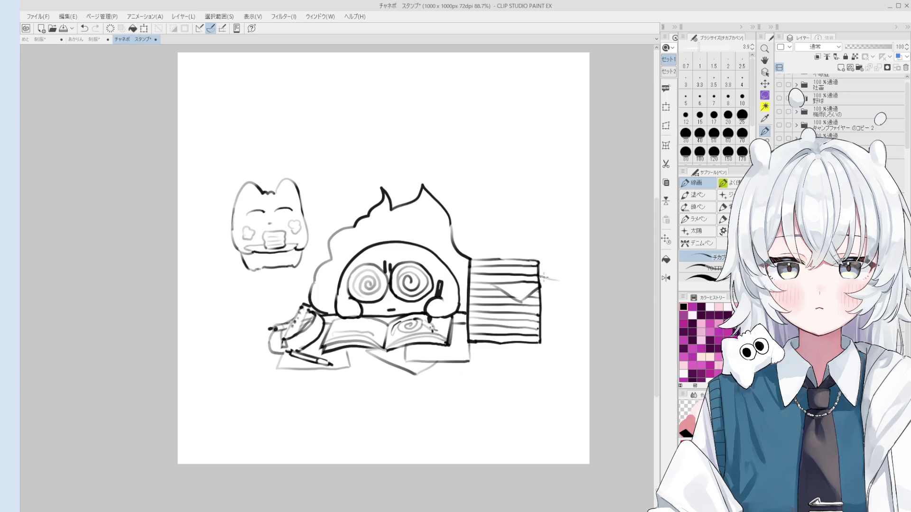
{"action": "key", "text": "e"}
{"action": "key", "text": "p"}
{"action": "key", "text": "ctrl+z"}
Recentre the view and trace the faint right outline of the head as a dark line
{"action": "key", "text": "e"}
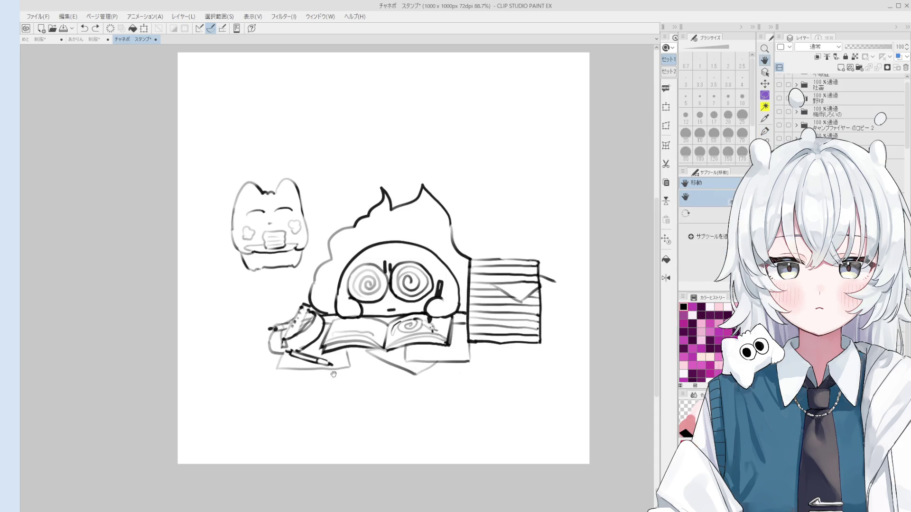
{"action": "scroll", "coordinate": [282, 351], "scroll_direction": "up", "scroll_amount": 2}
{"action": "scroll", "coordinate": [302, 343], "scroll_direction": "down", "scroll_amount": 2}
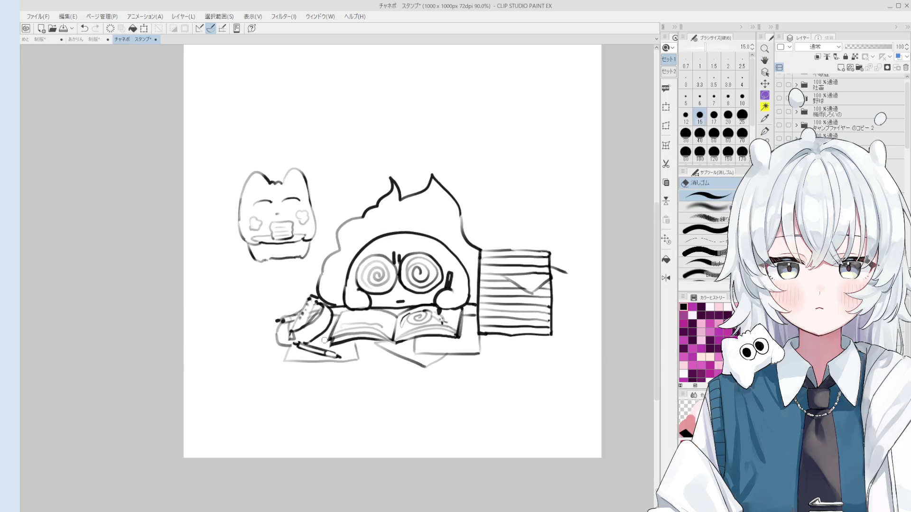
{"action": "key", "text": "h"}
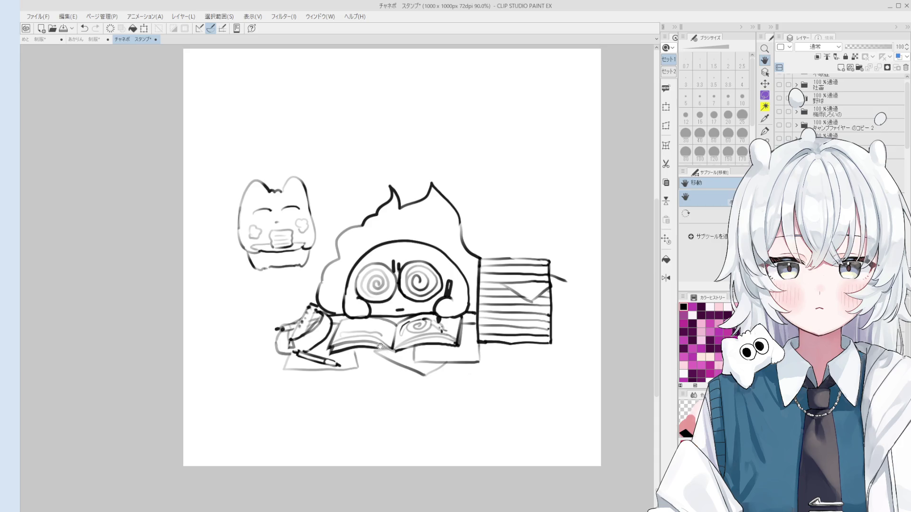
{"action": "scroll", "coordinate": [378, 349], "scroll_direction": "down", "scroll_amount": 2}
{"action": "mouse_move", "coordinate": [377, 346]}
{"action": "left_mouse_down"}
{"action": "mouse_move", "coordinate": [384, 322]}
{"action": "mouse_move", "coordinate": [434, 302]}
{"action": "left_mouse_up"}
{"action": "scroll", "coordinate": [435, 302], "scroll_direction": "up", "scroll_amount": 5}
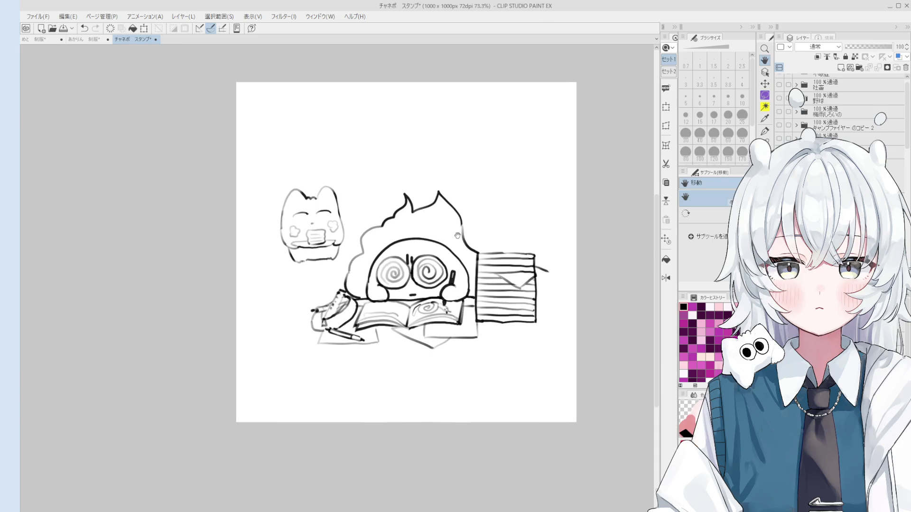
{"action": "key", "text": "e"}
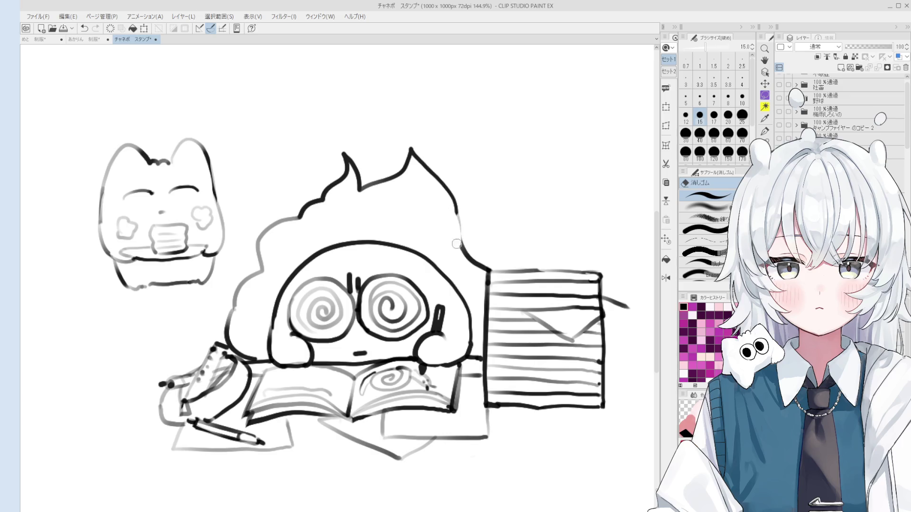
{"action": "key", "text": "p"}
{"action": "left_click_drag", "start_coordinate": [456, 205], "coordinate": [464, 241]}
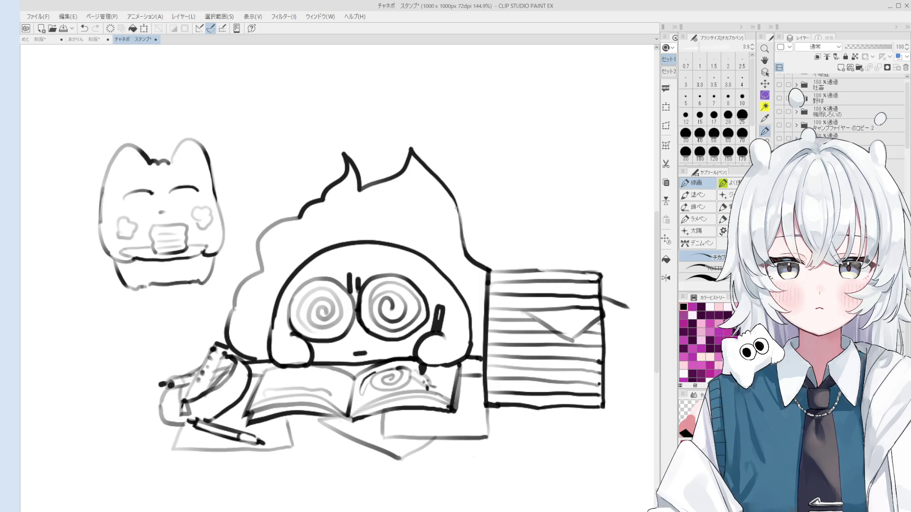
Add a new empty raster layer for colouring
{"action": "key", "text": "h"}
{"action": "scroll", "coordinate": [439, 230], "scroll_direction": "down", "scroll_amount": 3}
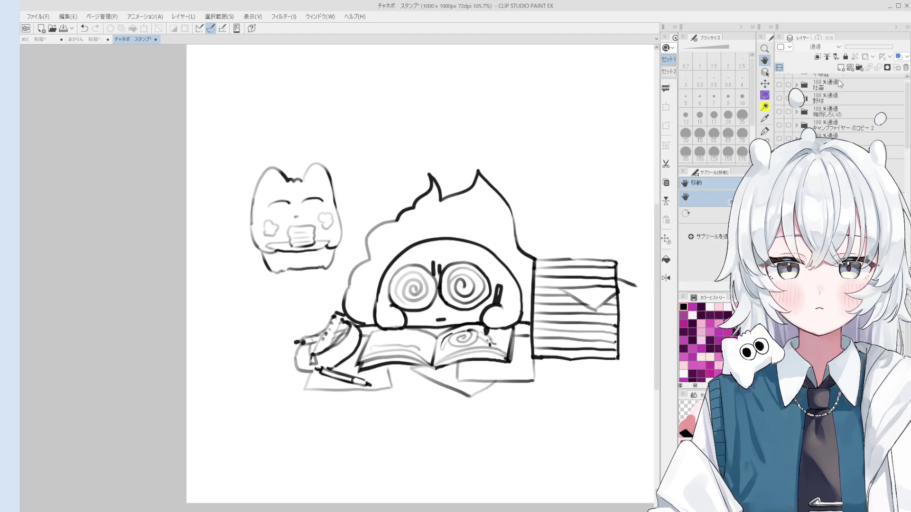
{"action": "left_click", "coordinate": [841, 69]}
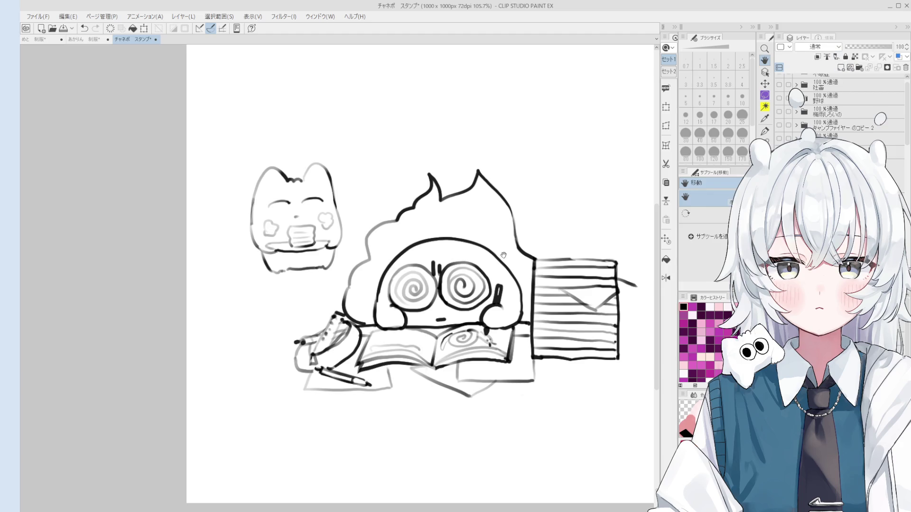
Paint pink on the cheek, shrink the brush to 17, and fill the hair pink
{"action": "key", "text": "b"}
{"action": "mouse_move", "coordinate": [374, 310]}
{"action": "left_mouse_down"}
{"action": "mouse_move", "coordinate": [360, 284]}
{"action": "mouse_move", "coordinate": [356, 292]}
{"action": "mouse_move", "coordinate": [373, 275]}
{"action": "mouse_move", "coordinate": [363, 275]}
{"action": "mouse_move", "coordinate": [375, 268]}
{"action": "mouse_move", "coordinate": [377, 277]}
{"action": "left_mouse_up"}
{"action": "scroll", "coordinate": [373, 275], "scroll_direction": "down", "scroll_amount": 2}
{"action": "key", "text": "bracketleft"}
{"action": "key", "text": "bracketleft"}
{"action": "key", "text": "bracketleft"}
{"action": "key", "text": "bracketright"}
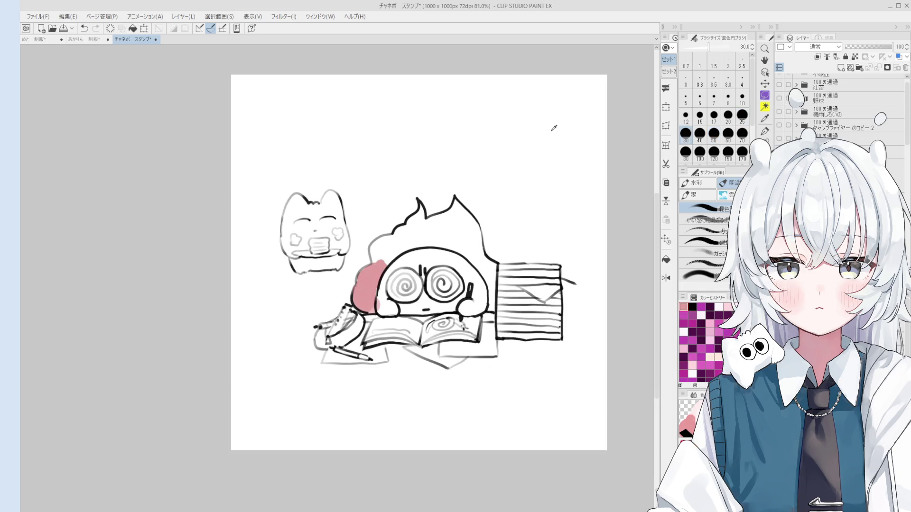
{"action": "key", "text": "bracketleft"}
{"action": "key", "text": "bracketleft"}
{"action": "key", "text": "bracketleft"}
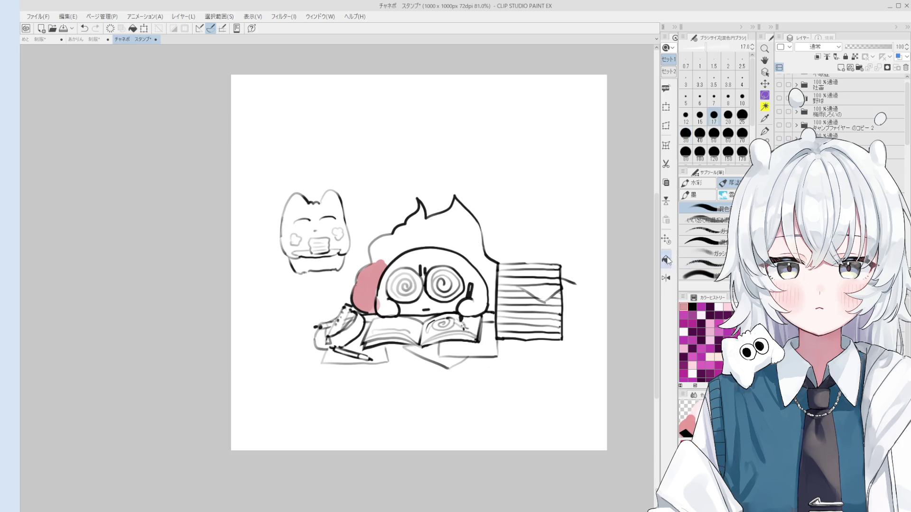
{"action": "key", "text": "g"}
{"action": "left_click", "coordinate": [372, 256]}
Alternate between the mixing brush and eraser to tidy the pink hair fill
{"action": "key", "text": "b"}
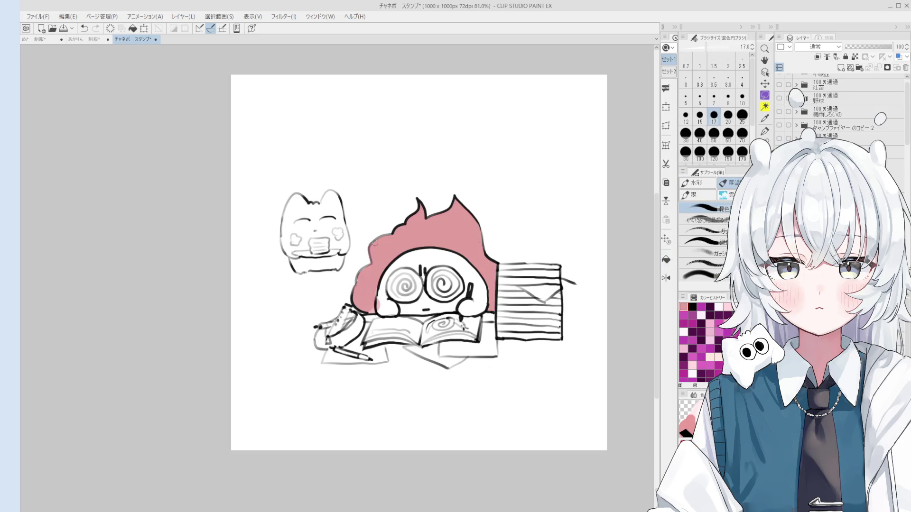
{"action": "scroll", "coordinate": [388, 233], "scroll_direction": "up", "scroll_amount": 1}
{"action": "key", "text": "e"}
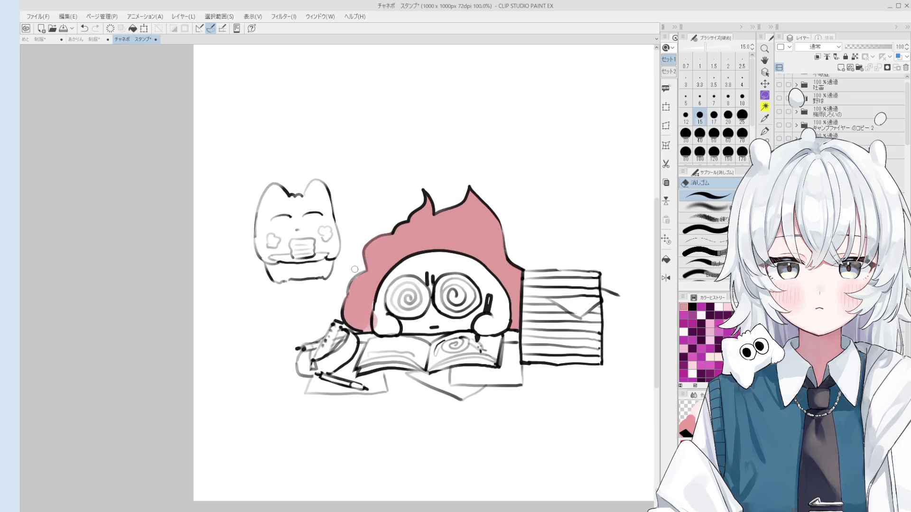
{"action": "key", "text": "b"}
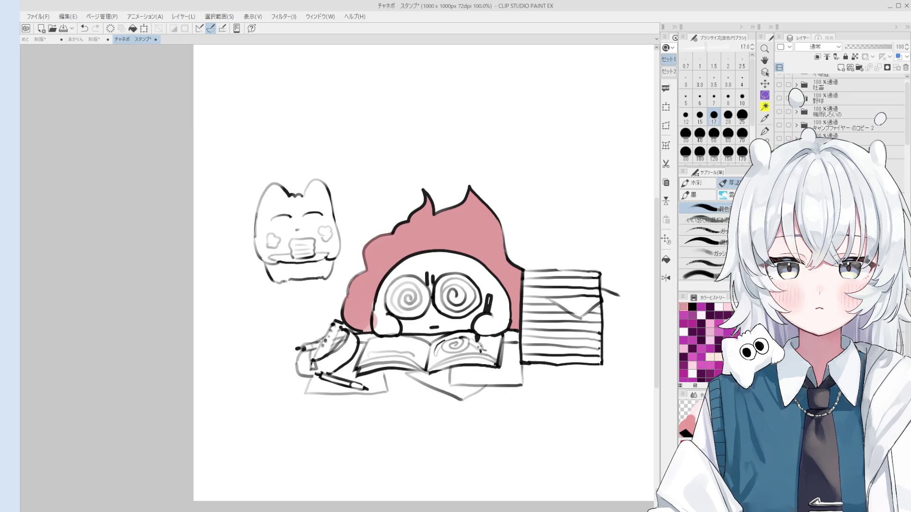
{"action": "key", "text": "o"}
{"action": "scroll", "coordinate": [369, 296], "scroll_direction": "up", "scroll_amount": 1}
{"action": "key", "text": "e"}
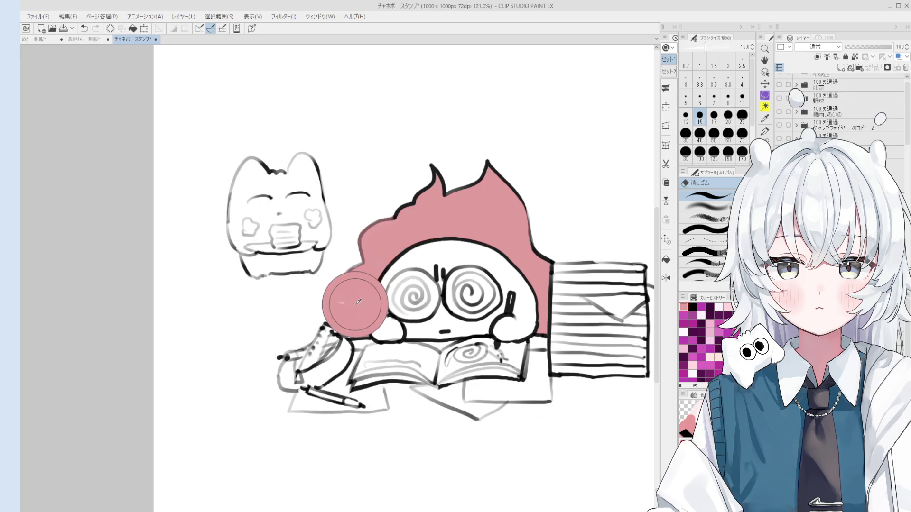
{"action": "key", "text": "b"}
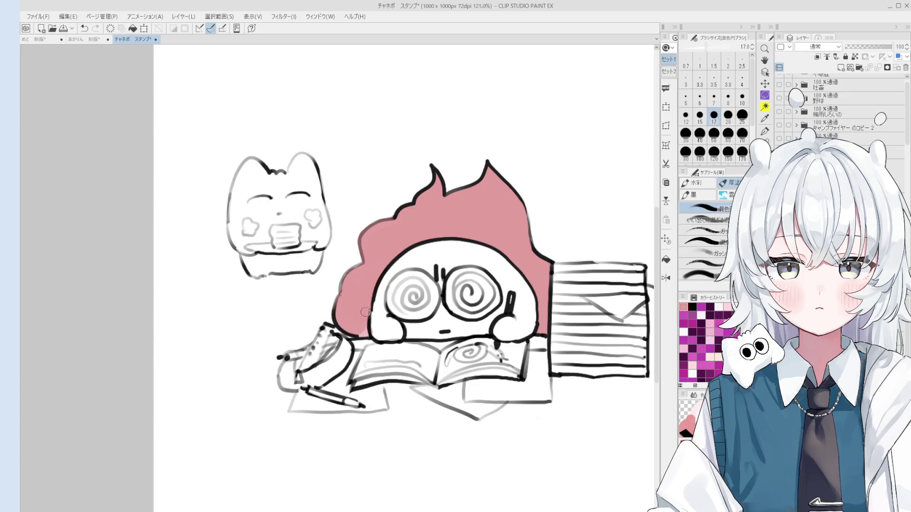
Undo a stray stroke, eyedrop the hair's pink, and reset the zoom to 100%
{"action": "key", "text": "e"}
{"action": "key", "text": "b"}
{"action": "key", "text": "ctrl+z"}
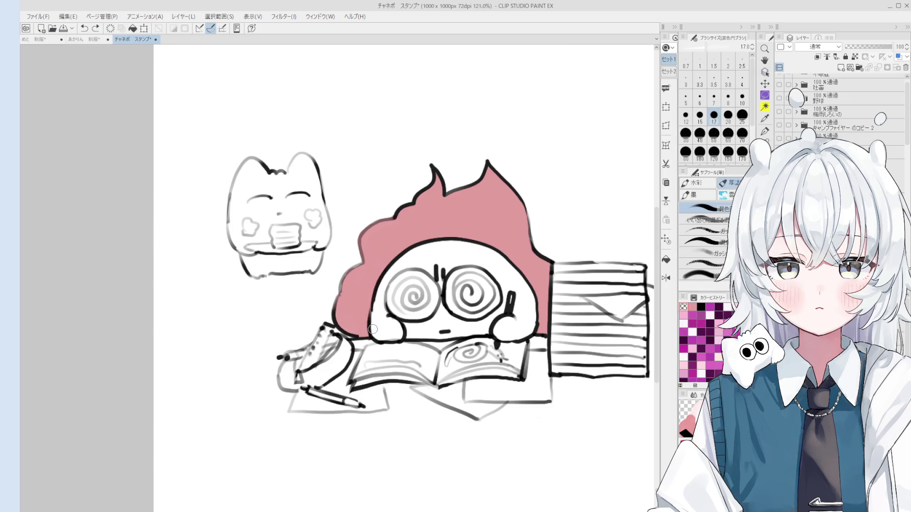
{"action": "left_click", "coordinate": [361, 300], "text": "alt"}
{"action": "key", "text": "ctrl+alt+0"}
{"action": "key", "text": "o"}
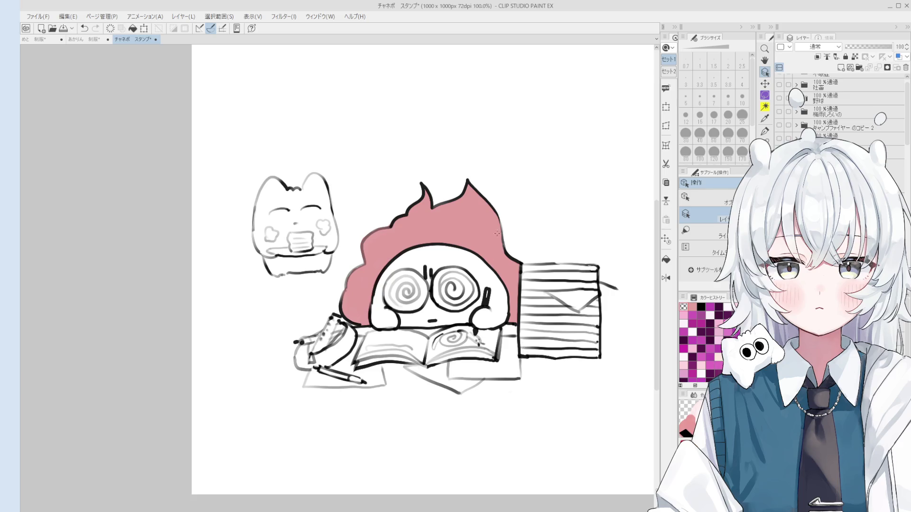
{"action": "key", "text": "b"}
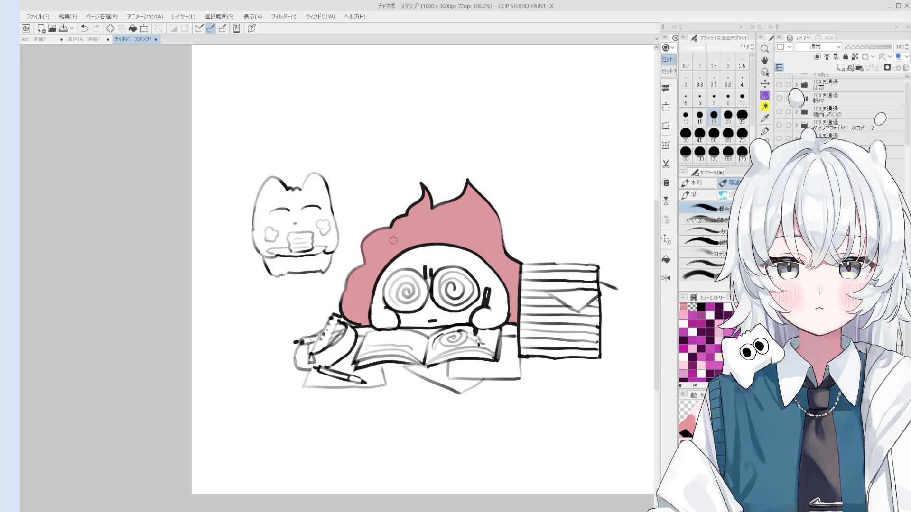
Touch up the hair with a size-8 gouache brush, the line-art pen and the eraser
{"action": "key", "text": "b"}
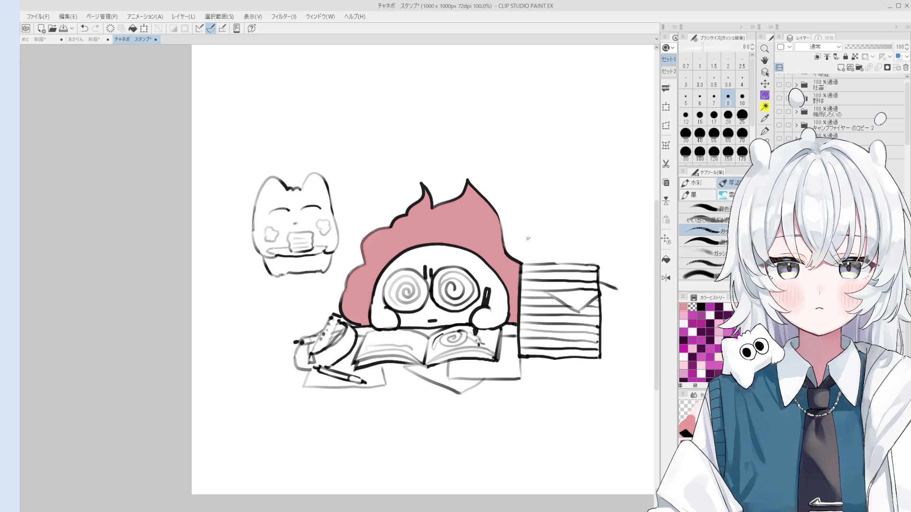
{"action": "key", "text": "h"}
{"action": "scroll", "coordinate": [528, 239], "scroll_direction": "up", "scroll_amount": 3}
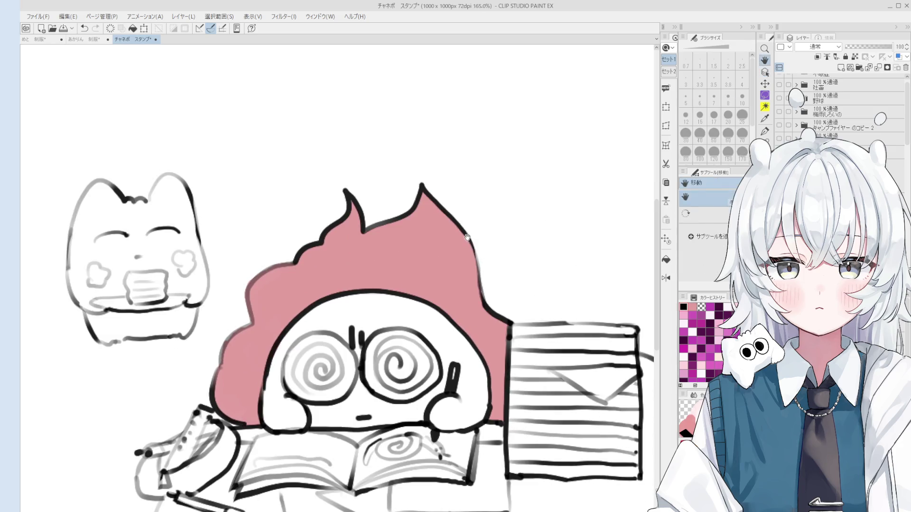
{"action": "key", "text": "p"}
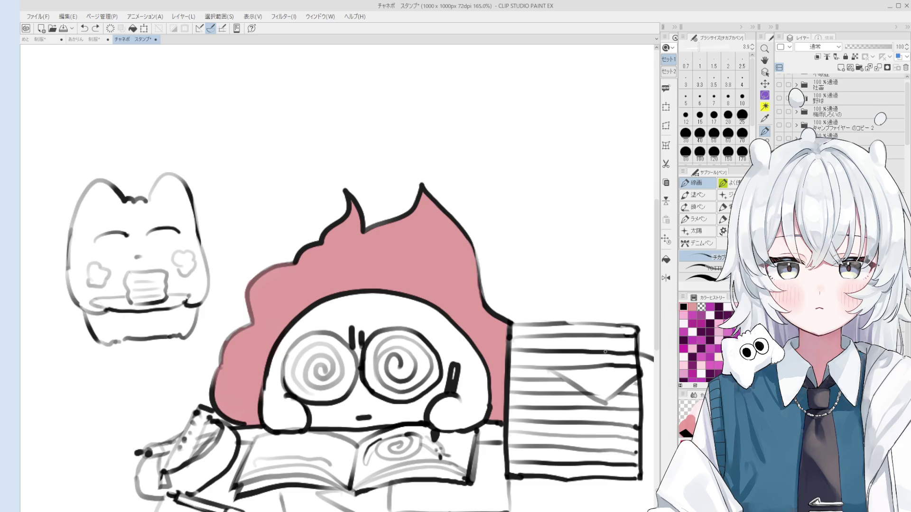
{"action": "key", "text": "o"}
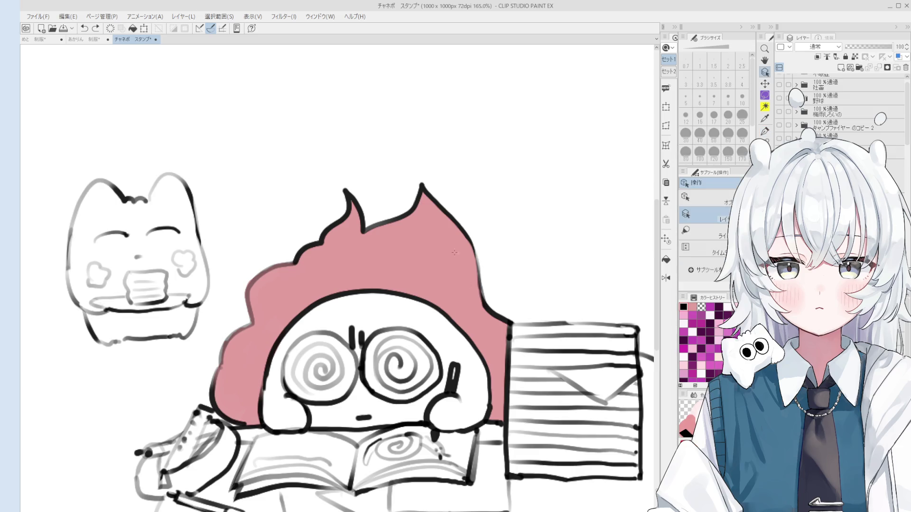
{"action": "key", "text": "p"}
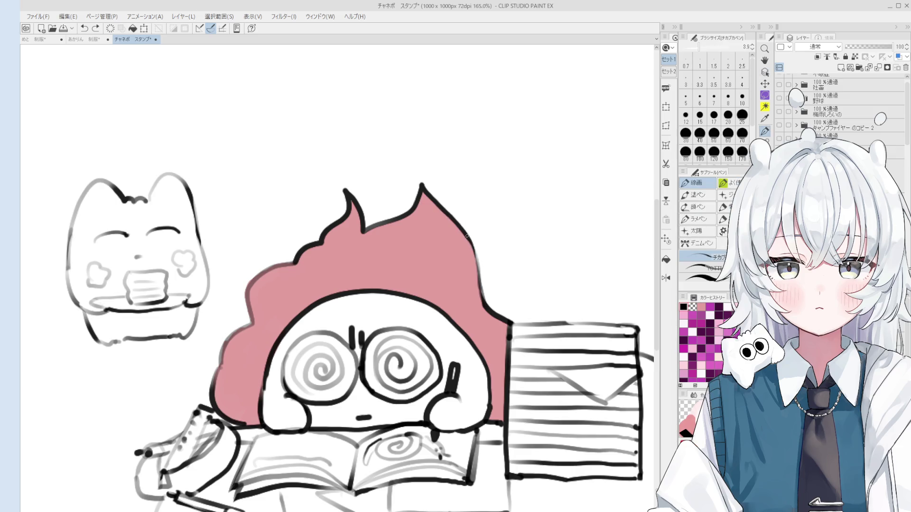
{"action": "scroll", "coordinate": [472, 289], "scroll_direction": "down", "scroll_amount": 2}
{"action": "key", "text": "e"}
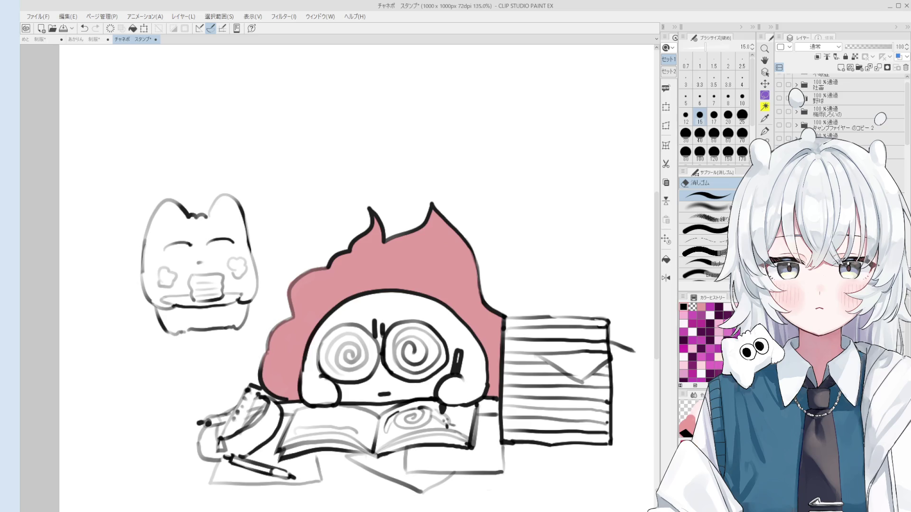
{"action": "scroll", "coordinate": [294, 284], "scroll_direction": "up", "scroll_amount": 1}
{"action": "scroll", "coordinate": [288, 283], "scroll_direction": "down", "scroll_amount": 1}
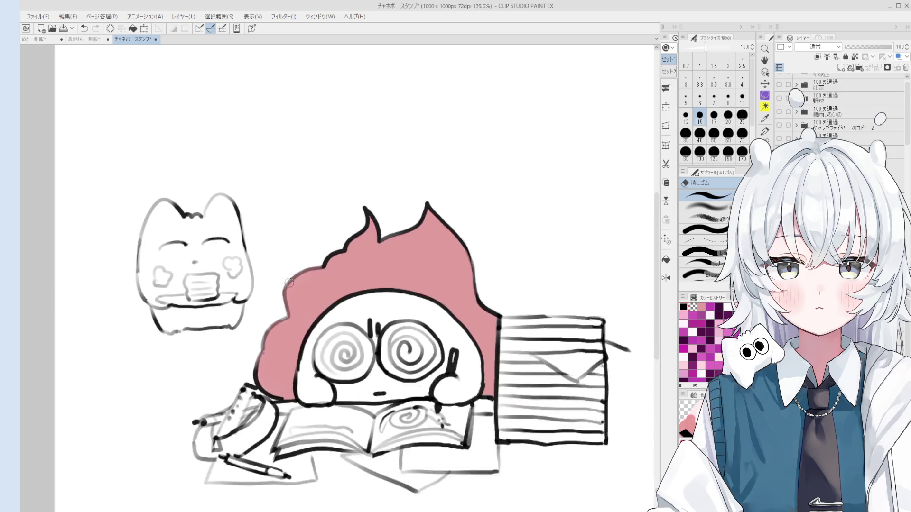
Recentre the view and shade both spiral eyes with grey
{"action": "key", "text": "b"}
{"action": "scroll", "coordinate": [291, 320], "scroll_direction": "down", "scroll_amount": 2}
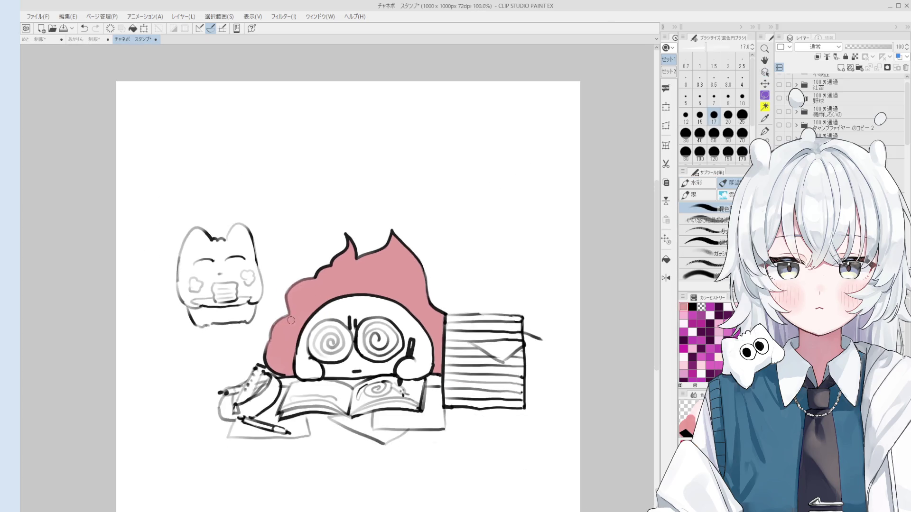
{"action": "left_click_drag", "start_coordinate": [290, 320], "coordinate": [315, 333]}
{"action": "left_click_drag", "start_coordinate": [392, 336], "coordinate": [448, 323]}
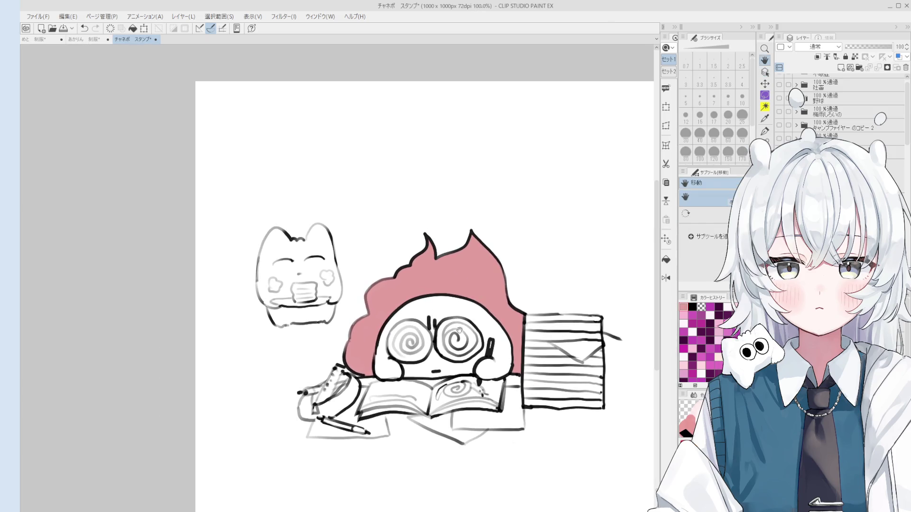
{"action": "scroll", "coordinate": [458, 327], "scroll_direction": "down", "scroll_amount": 1}
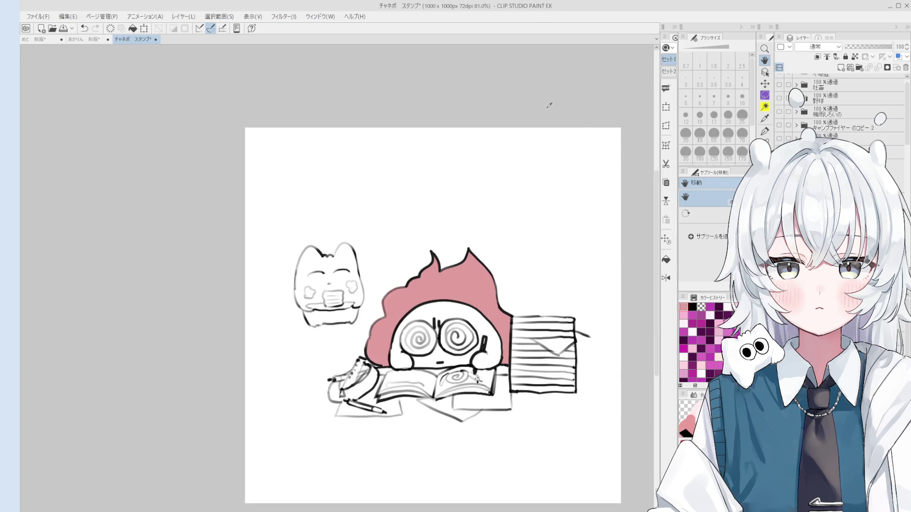
{"action": "key", "text": "b"}
{"action": "scroll", "coordinate": [456, 334], "scroll_direction": "up", "scroll_amount": 1}
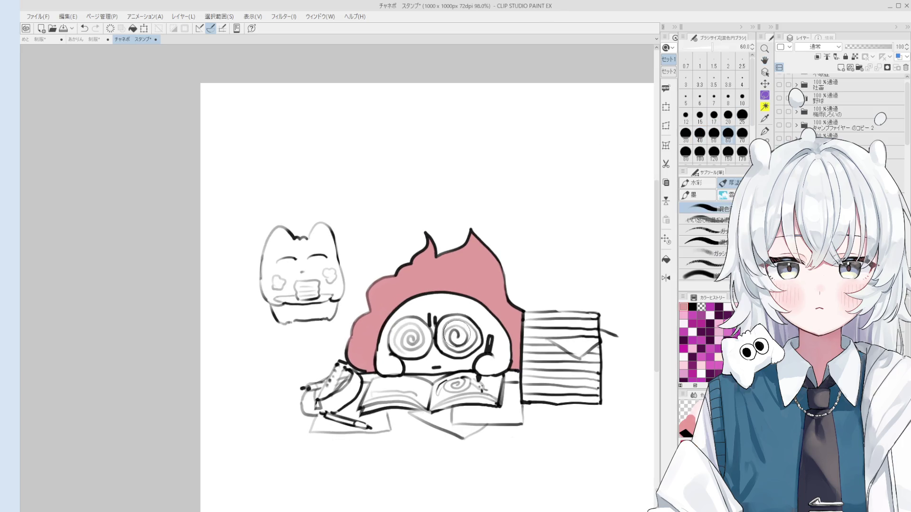
{"action": "left_click_drag", "start_coordinate": [464, 328], "coordinate": [460, 334]}
{"action": "left_click_drag", "start_coordinate": [463, 335], "coordinate": [468, 343]}
{"action": "mouse_move", "coordinate": [401, 349]}
{"action": "left_mouse_down"}
{"action": "mouse_move", "coordinate": [410, 334]}
{"action": "mouse_move", "coordinate": [417, 341]}
{"action": "mouse_move", "coordinate": [403, 339]}
{"action": "left_mouse_up"}
Shade the paper stack's left side, bottom and V fold in light grey-blue at size 25
{"action": "left_click", "coordinate": [702, 231]}
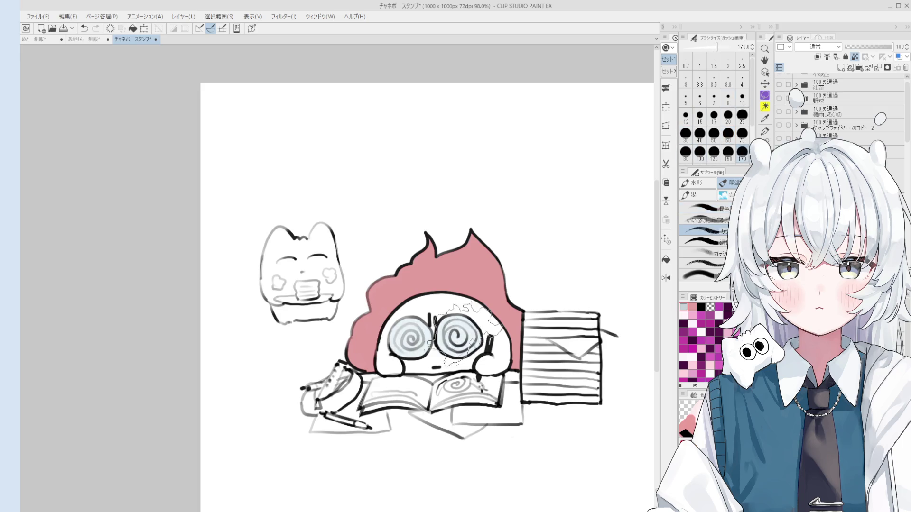
{"action": "scroll", "coordinate": [464, 332], "scroll_direction": "down", "scroll_amount": 2}
{"action": "scroll", "coordinate": [463, 327], "scroll_direction": "up", "scroll_amount": 1}
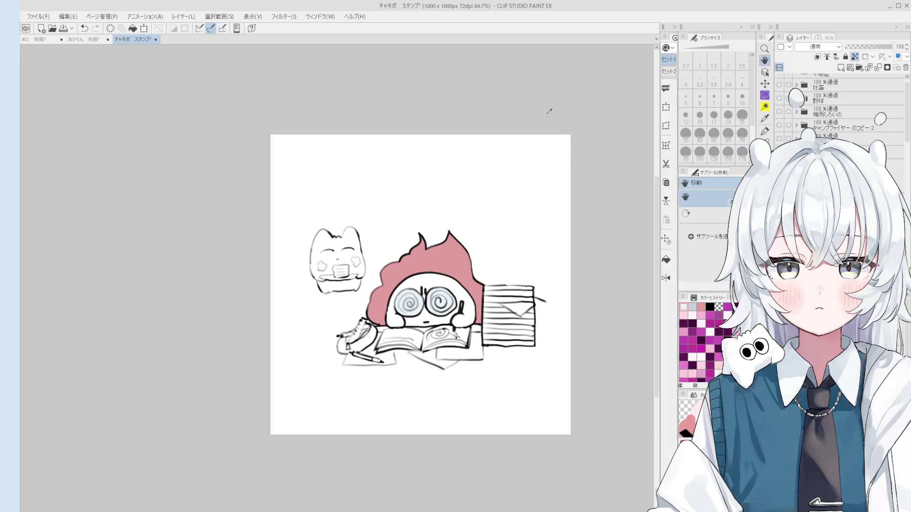
{"action": "key", "text": "b"}
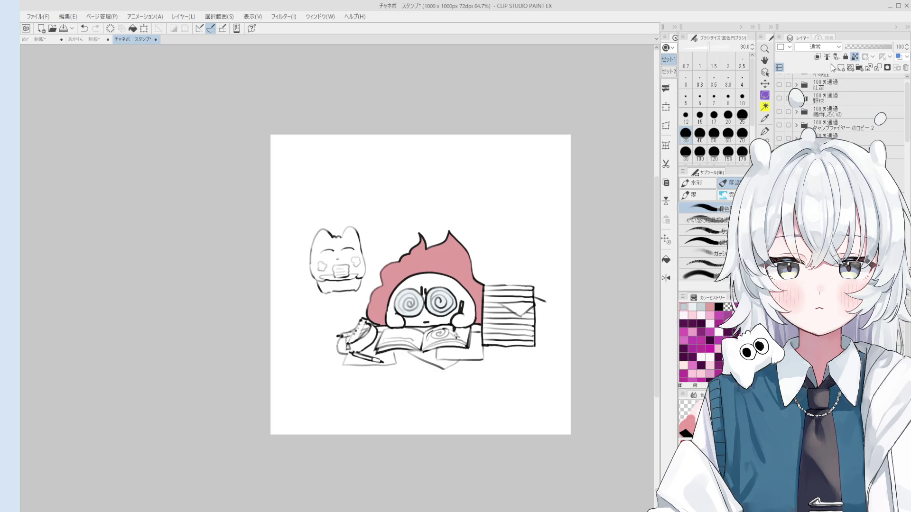
{"action": "mouse_move", "coordinate": [489, 296]}
{"action": "left_mouse_down"}
{"action": "mouse_move", "coordinate": [489, 342]}
{"action": "mouse_move", "coordinate": [490, 300]}
{"action": "left_mouse_up"}
{"action": "key", "text": "bracketright"}
{"action": "key", "text": "bracketright"}
{"action": "key", "text": "bracketright"}
{"action": "key", "text": "c"}
{"action": "key", "text": "bracketleft"}
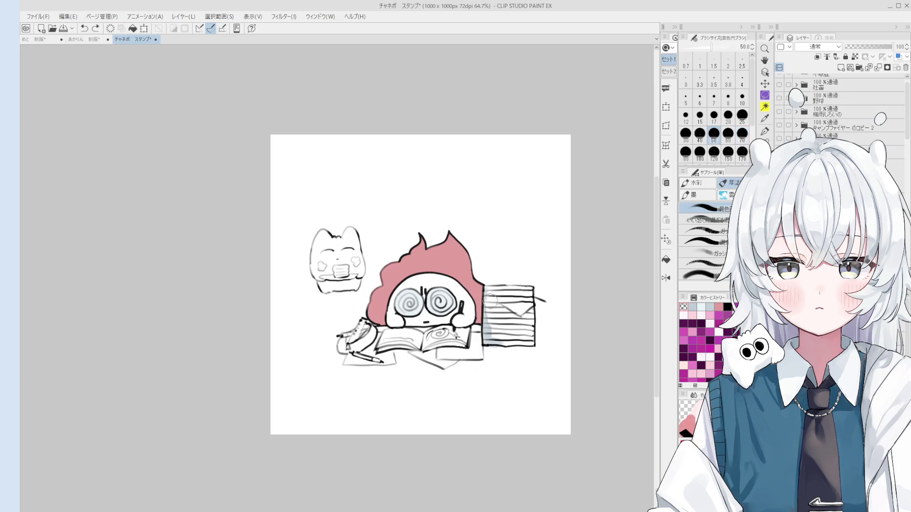
{"action": "key", "text": "c"}
{"action": "key", "text": "bracketleft"}
{"action": "key", "text": "bracketleft"}
{"action": "key", "text": "bracketleft"}
{"action": "left_click_drag", "start_coordinate": [489, 345], "coordinate": [538, 345]}
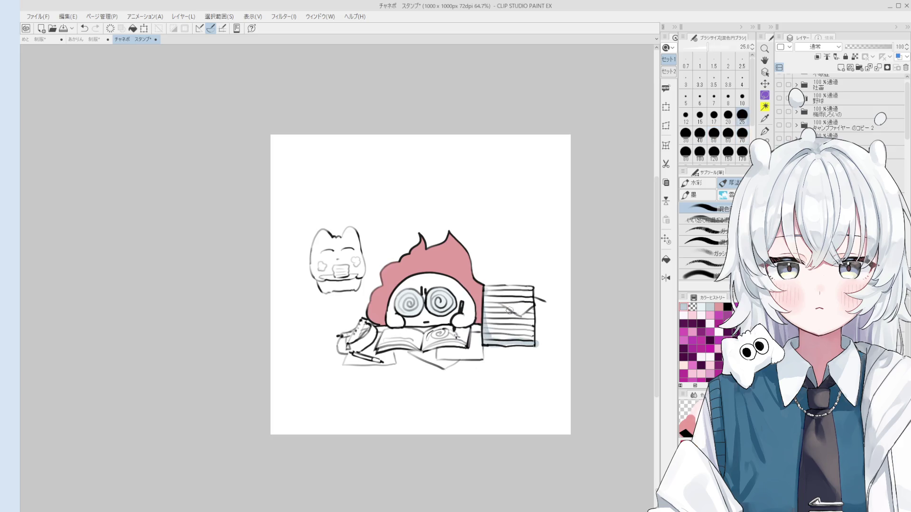
{"action": "left_click_drag", "start_coordinate": [495, 305], "coordinate": [519, 315]}
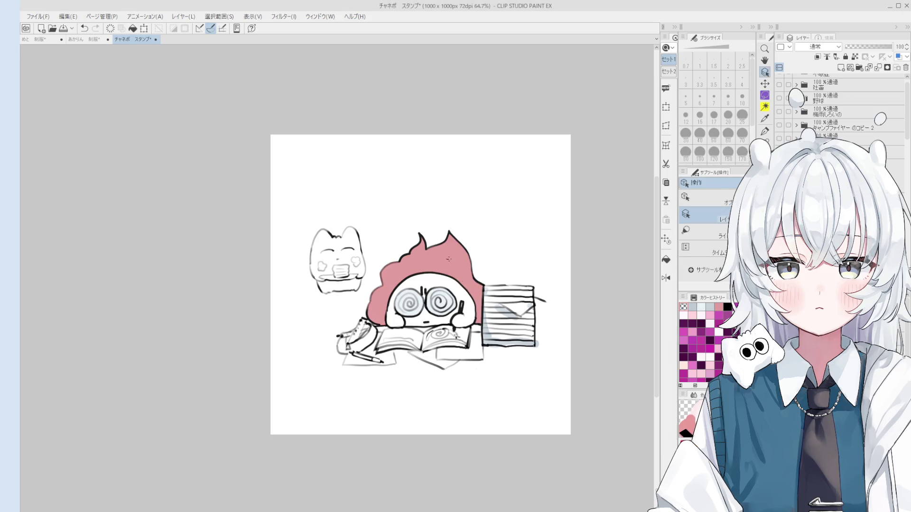
Select the artwork's layer and sample colours from the hair and the drawing
{"action": "left_click", "coordinate": [440, 233], "text": "ctrl+shift"}
{"action": "left_click", "coordinate": [441, 259], "text": "alt"}
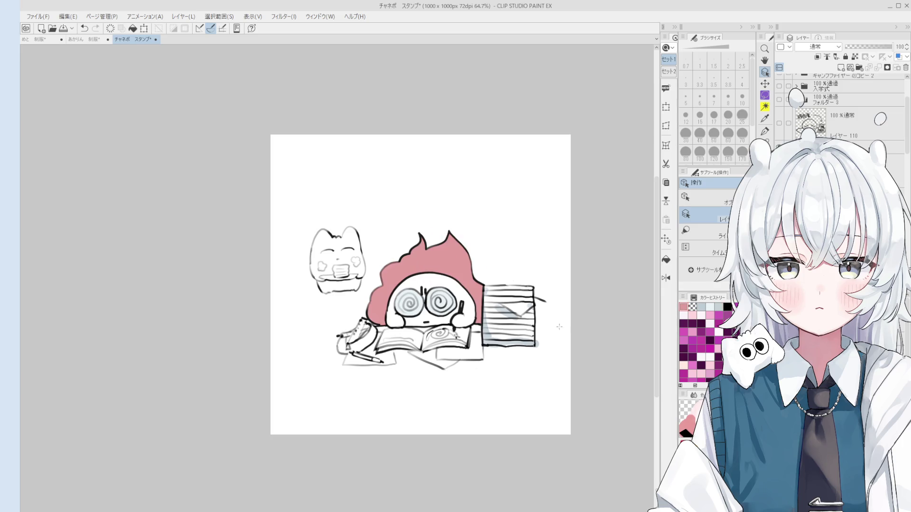
{"action": "scroll", "coordinate": [482, 303], "scroll_direction": "up", "scroll_amount": 3}
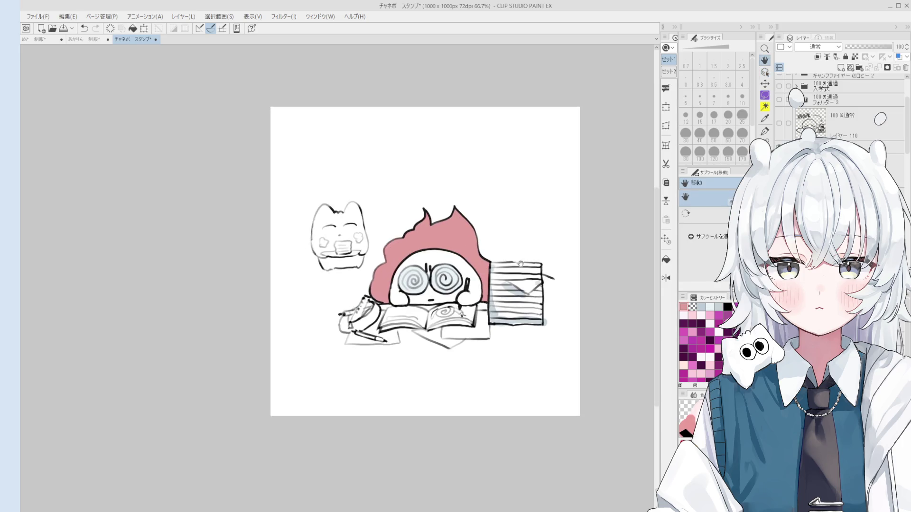
{"action": "scroll", "coordinate": [482, 303], "scroll_direction": "up", "scroll_amount": 2}
{"action": "key", "text": "e"}
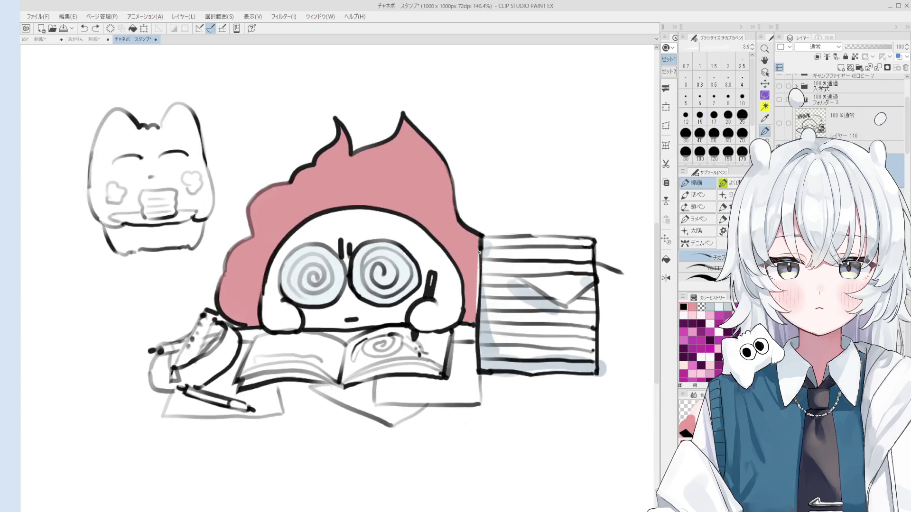
{"action": "scroll", "coordinate": [494, 291], "scroll_direction": "down", "scroll_amount": 1}
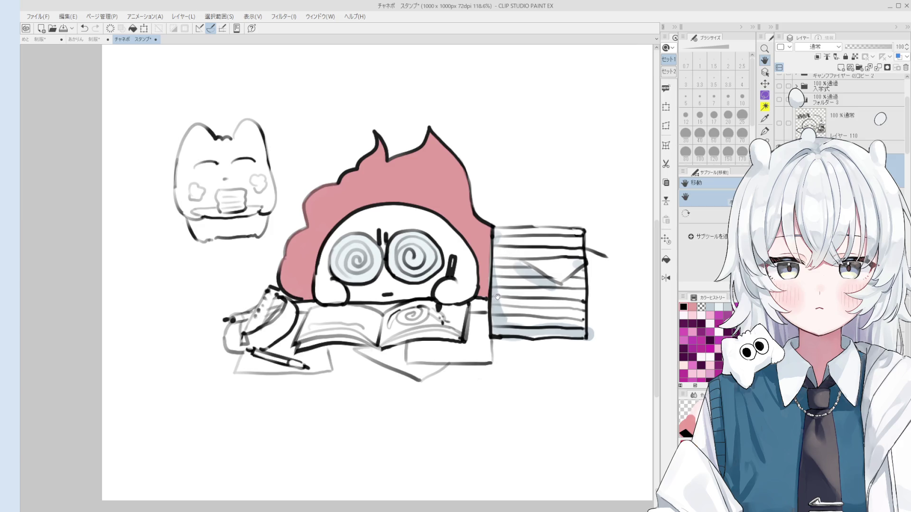
{"action": "key", "text": "o"}
{"action": "left_click", "coordinate": [491, 255], "text": "alt"}
{"action": "left_click_drag", "start_coordinate": [491, 254], "coordinate": [496, 240]}
{"action": "scroll", "coordinate": [494, 321], "scroll_direction": "down", "scroll_amount": 2}
Sample the light grey and near-white, then shade the book's left page at size 20
{"action": "left_click", "coordinate": [537, 352], "text": "alt"}
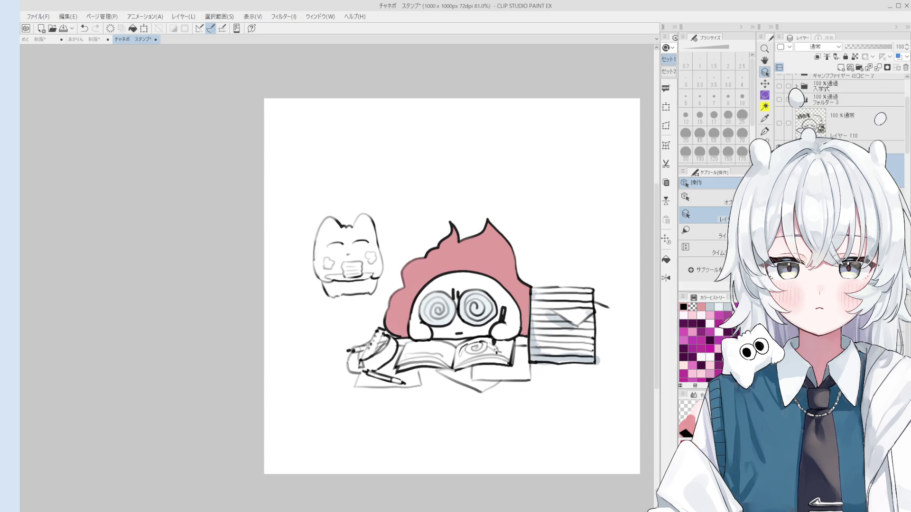
{"action": "left_click", "coordinate": [537, 351], "text": "alt"}
{"action": "key", "text": "b"}
{"action": "key", "text": "bracketleft"}
{"action": "key", "text": "bracketleft"}
{"action": "key", "text": "bracketleft"}
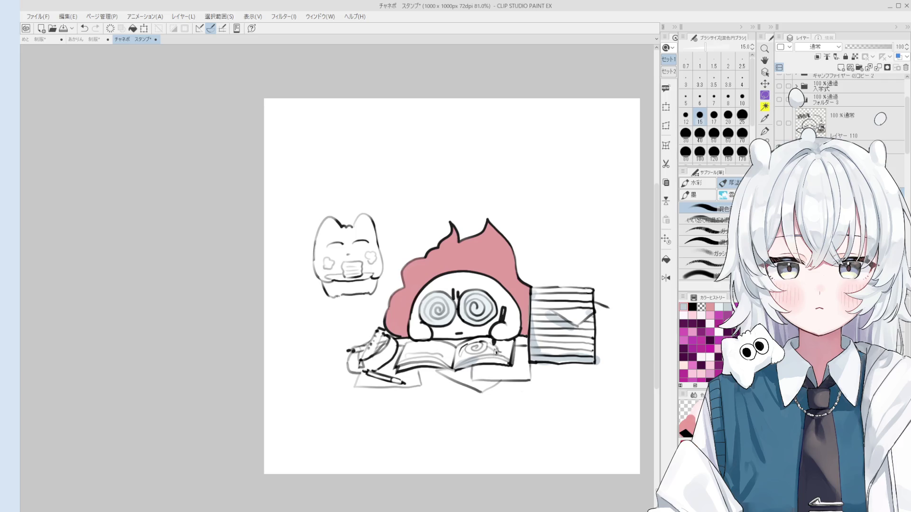
{"action": "left_click", "coordinate": [506, 359], "text": "alt"}
{"action": "key", "text": "bracketright"}
{"action": "key", "text": "bracketright"}
{"action": "mouse_move", "coordinate": [437, 364]}
{"action": "left_mouse_down"}
{"action": "mouse_move", "coordinate": [403, 368]}
{"action": "mouse_move", "coordinate": [448, 368]}
{"action": "left_mouse_up"}
{"action": "key", "text": "bracketright"}
{"action": "key", "text": "bracketright"}
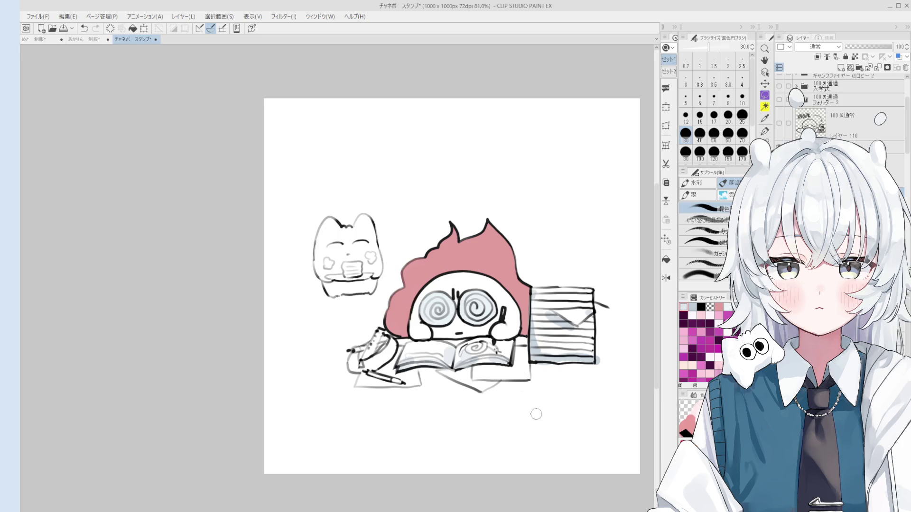
Lay faint grey on the book's right page by the pen hand at sizes 30 then 20
{"action": "scroll", "coordinate": [535, 415], "scroll_direction": "up", "scroll_amount": 2}
{"action": "key", "text": "b"}
{"action": "scroll", "coordinate": [422, 350], "scroll_direction": "up", "scroll_amount": 1}
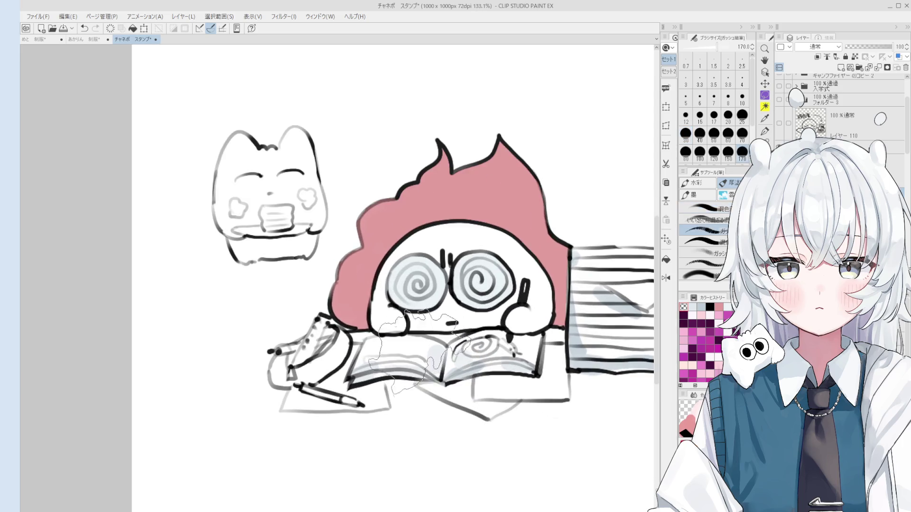
{"action": "key", "text": "b"}
{"action": "scroll", "coordinate": [439, 366], "scroll_direction": "down", "scroll_amount": 2}
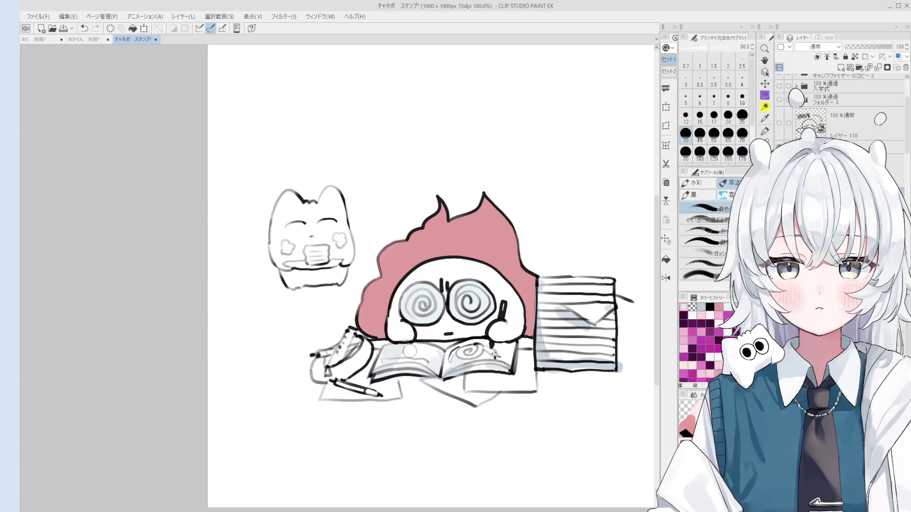
{"action": "left_click_drag", "start_coordinate": [489, 349], "coordinate": [509, 346]}
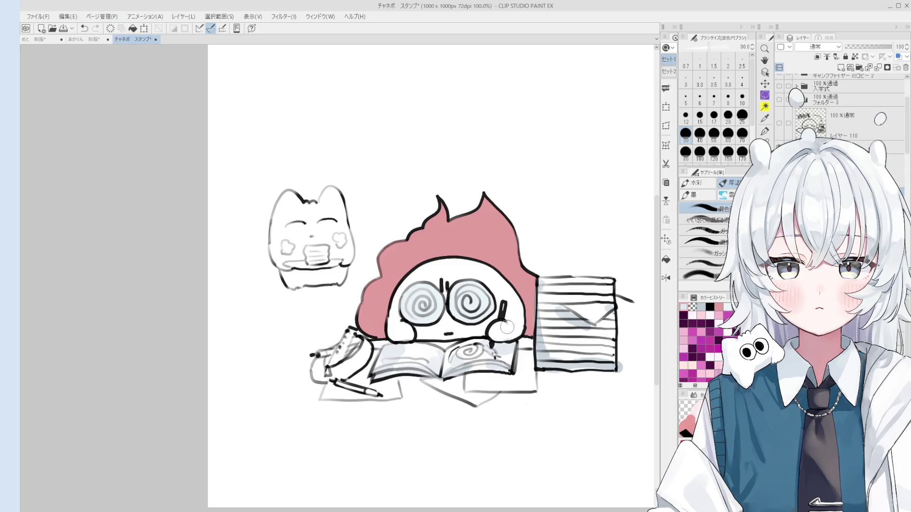
{"action": "key", "text": "bracketleft"}
{"action": "key", "text": "bracketleft"}
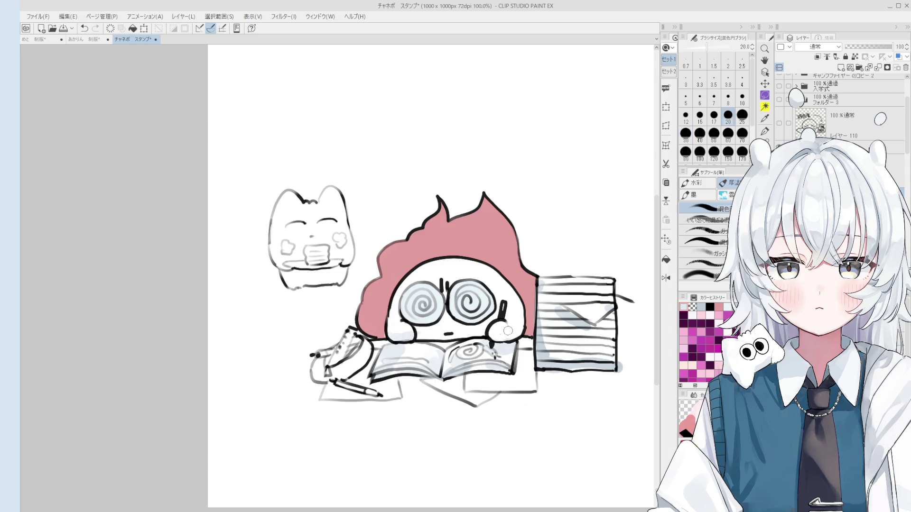
{"action": "left_click_drag", "start_coordinate": [488, 338], "coordinate": [516, 336]}
Lighten the cat's right outline with the eraser and redraw it darker with the pen
{"action": "key", "text": "e"}
{"action": "scroll", "coordinate": [349, 224], "scroll_direction": "up", "scroll_amount": 3}
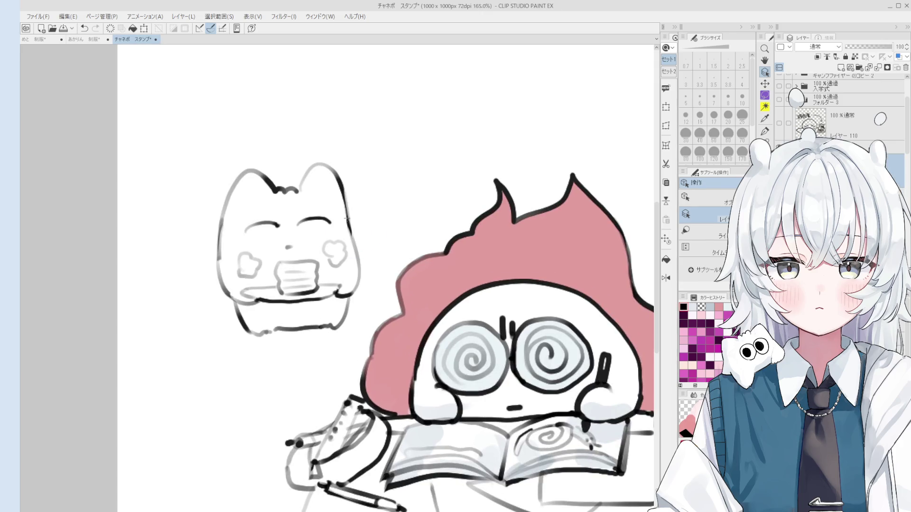
{"action": "left_click_drag", "start_coordinate": [342, 166], "coordinate": [356, 229]}
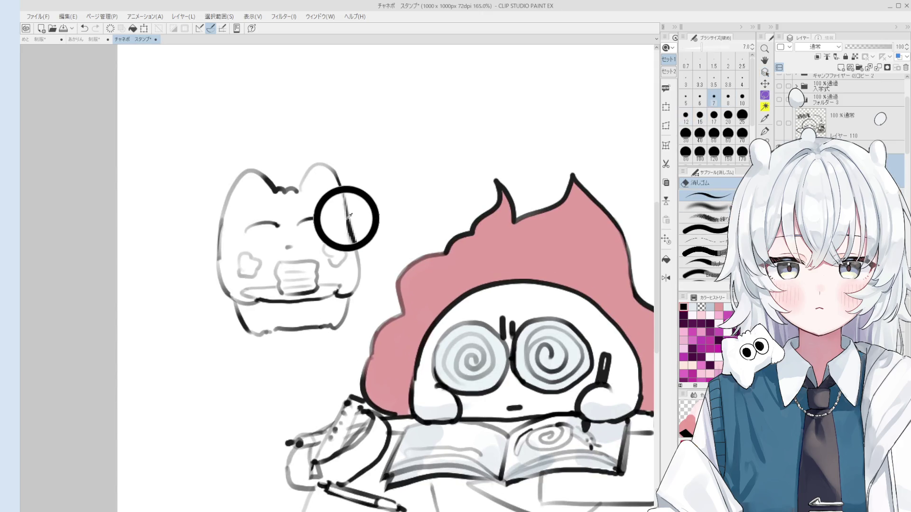
{"action": "key", "text": "p"}
{"action": "left_click_drag", "start_coordinate": [340, 180], "coordinate": [351, 223]}
{"action": "scroll", "coordinate": [351, 223], "scroll_direction": "down", "scroll_amount": 3}
{"action": "scroll", "coordinate": [351, 224], "scroll_direction": "up", "scroll_amount": 2}
{"action": "key", "text": "e"}
{"action": "scroll", "coordinate": [356, 244], "scroll_direction": "down", "scroll_amount": 2}
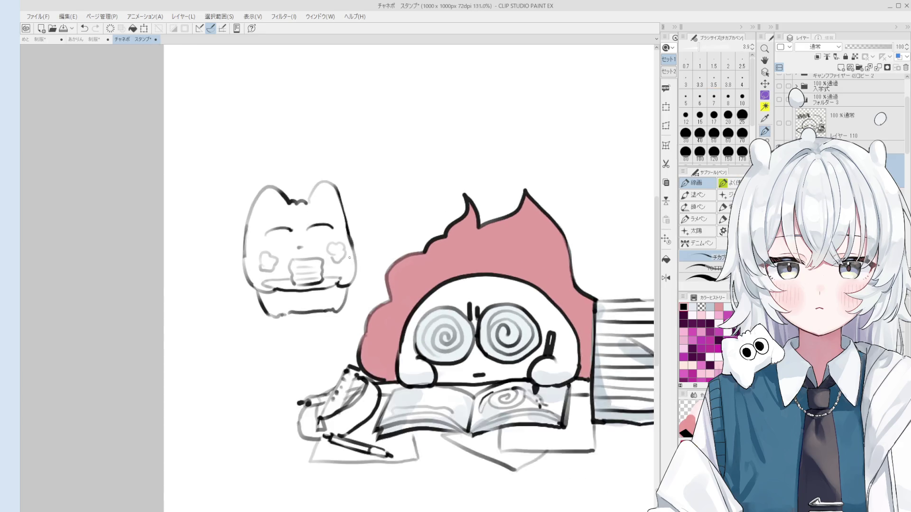
{"action": "scroll", "coordinate": [357, 245], "scroll_direction": "up", "scroll_amount": 2}
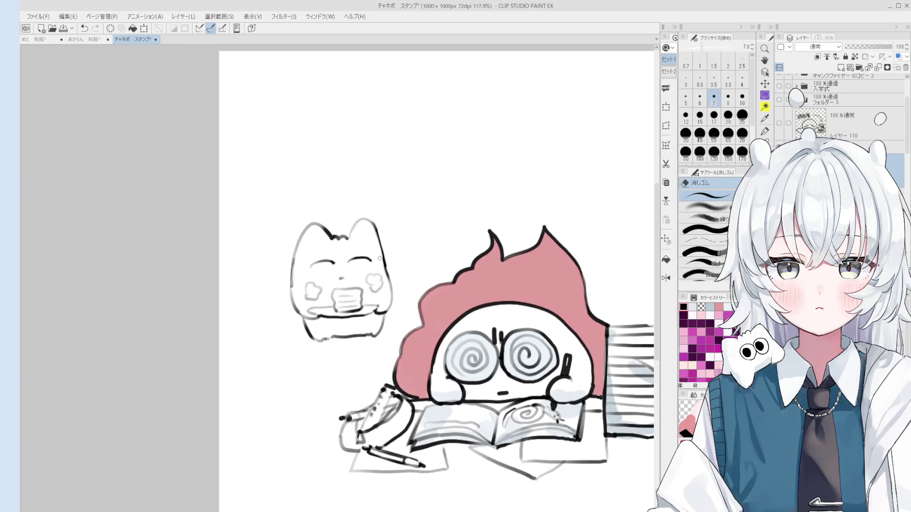
{"action": "key", "text": "h"}
{"action": "key", "text": "ctrl+alt+0"}
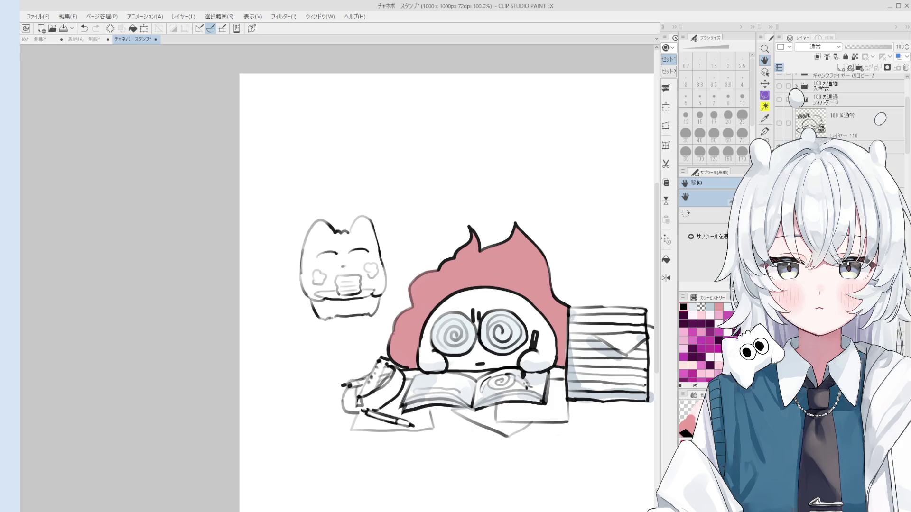
Paint the cat's card blue-grey with the blending brush, repainting it at size 15 with clearer stripes
{"action": "key", "text": "b"}
{"action": "scroll", "coordinate": [539, 134], "scroll_direction": "up", "scroll_amount": 1}
{"action": "left_click", "coordinate": [334, 281]}
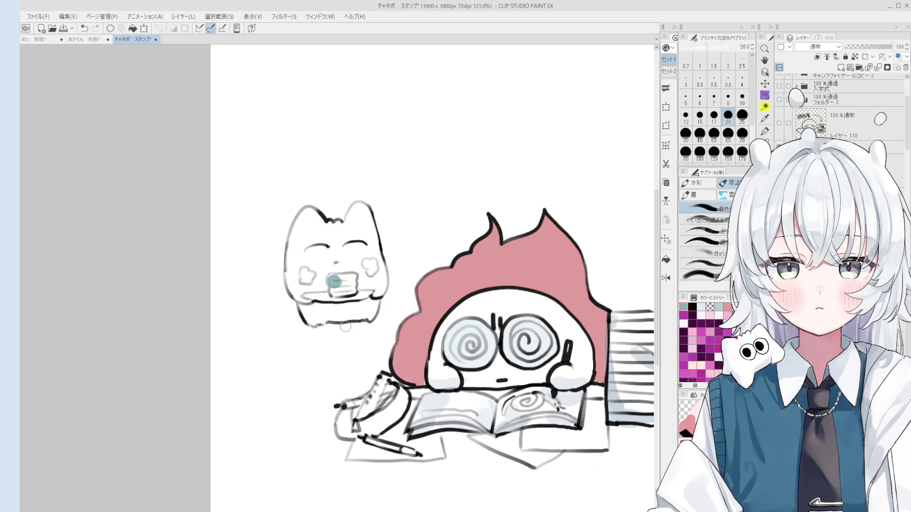
{"action": "scroll", "coordinate": [346, 302], "scroll_direction": "up", "scroll_amount": 1}
{"action": "mouse_move", "coordinate": [334, 287]}
{"action": "left_mouse_down"}
{"action": "mouse_move", "coordinate": [346, 280]}
{"action": "mouse_move", "coordinate": [339, 298]}
{"action": "mouse_move", "coordinate": [348, 275]}
{"action": "mouse_move", "coordinate": [344, 294]}
{"action": "mouse_move", "coordinate": [365, 298]}
{"action": "left_mouse_up"}
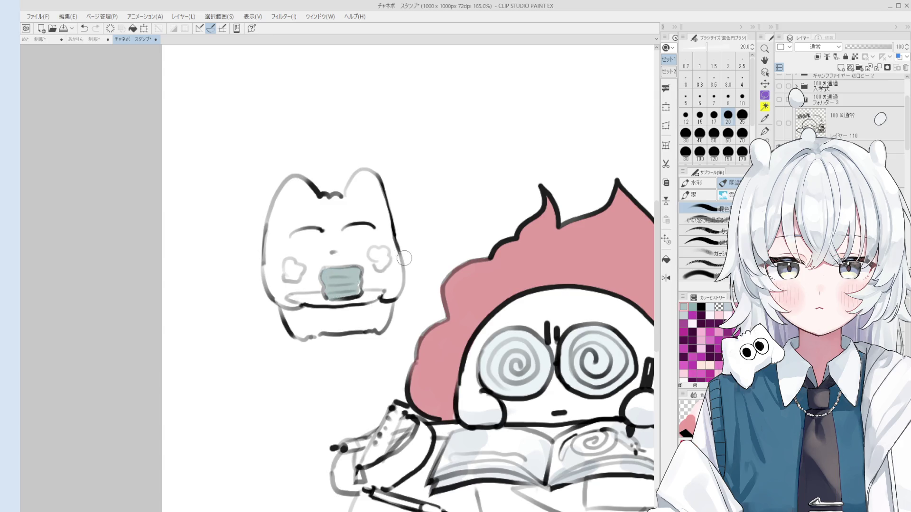
{"action": "scroll", "coordinate": [356, 287], "scroll_direction": "up", "scroll_amount": 2}
{"action": "key", "text": "bracketleft"}
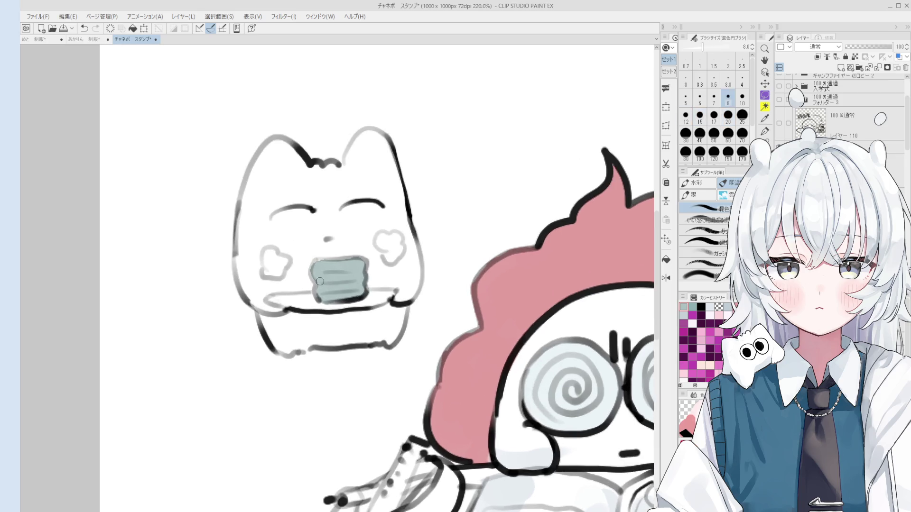
{"action": "mouse_move", "coordinate": [343, 290]}
{"action": "left_mouse_down"}
{"action": "mouse_move", "coordinate": [317, 269]}
{"action": "mouse_move", "coordinate": [356, 261]}
{"action": "mouse_move", "coordinate": [318, 265]}
{"action": "mouse_move", "coordinate": [353, 265]}
{"action": "mouse_move", "coordinate": [355, 277]}
{"action": "mouse_move", "coordinate": [332, 299]}
{"action": "mouse_move", "coordinate": [321, 292]}
{"action": "left_mouse_up"}
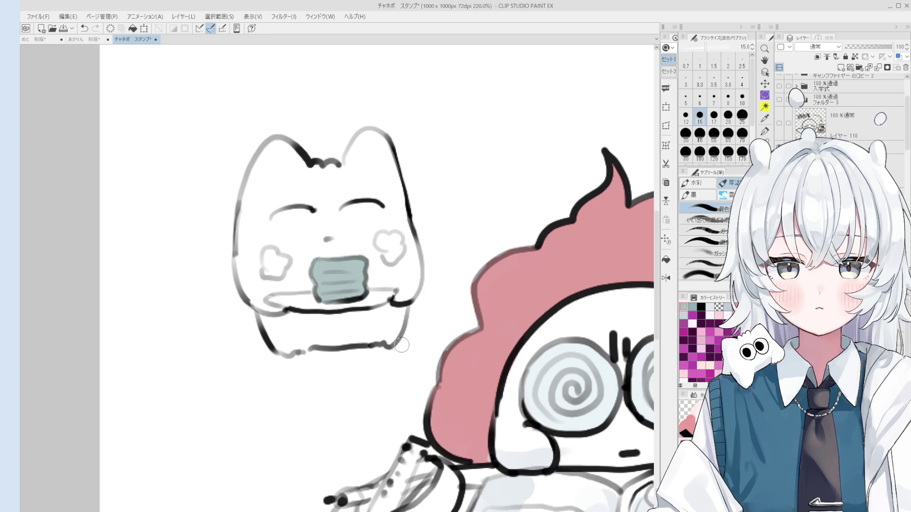
Sample the box's grey and soften the lower edge of the cat's plate with the blending brush
{"action": "key", "text": "o"}
{"action": "left_click", "coordinate": [349, 277], "text": "alt"}
{"action": "scroll", "coordinate": [316, 275], "scroll_direction": "up", "scroll_amount": 2}
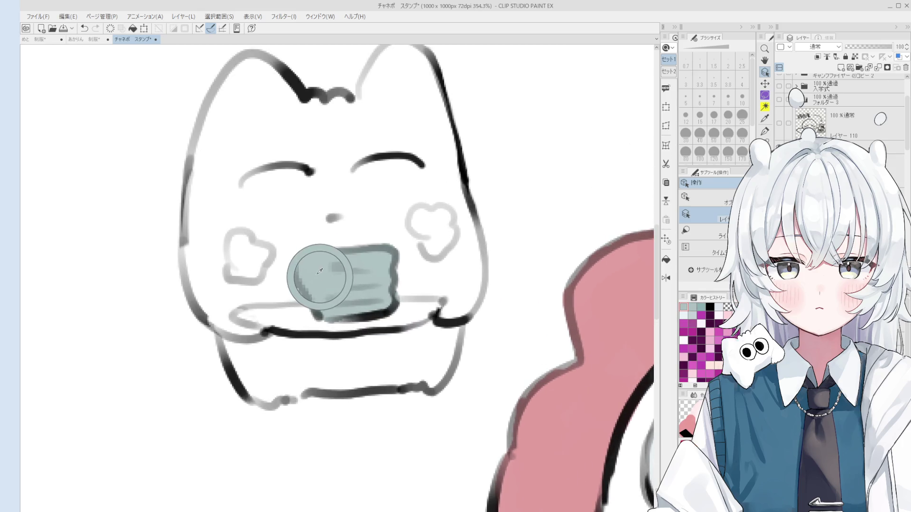
{"action": "key", "text": "b"}
{"action": "scroll", "coordinate": [315, 280], "scroll_direction": "down", "scroll_amount": 5}
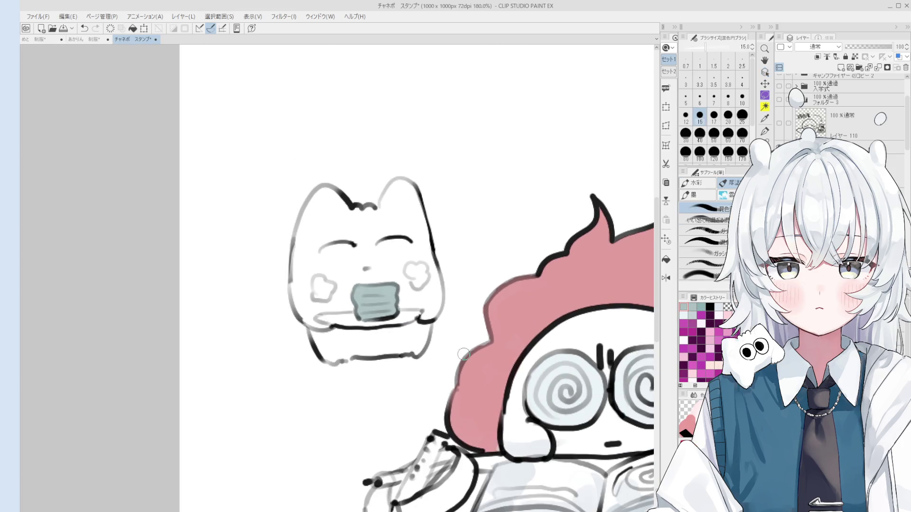
{"action": "key", "text": "h"}
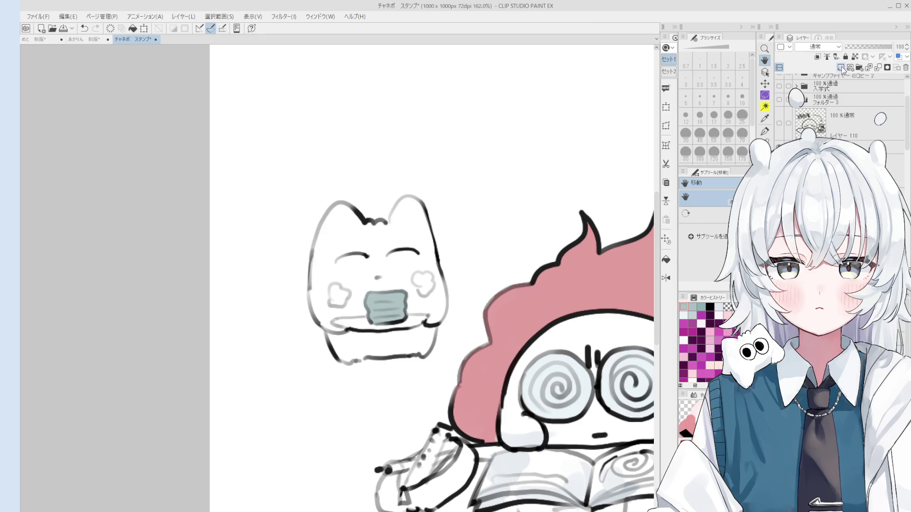
{"action": "key", "text": "b"}
{"action": "key", "text": "h"}
{"action": "scroll", "coordinate": [441, 327], "scroll_direction": "down", "scroll_amount": 1}
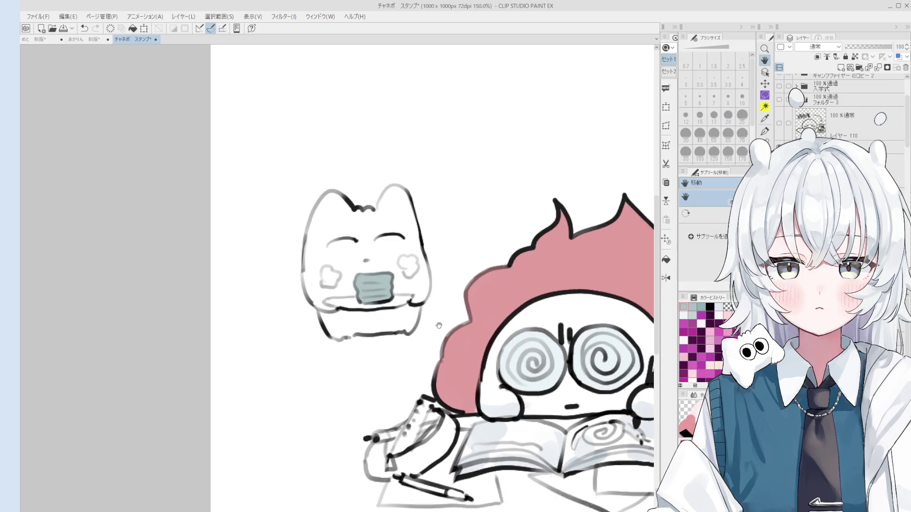
{"action": "scroll", "coordinate": [539, 108], "scroll_direction": "down", "scroll_amount": 2}
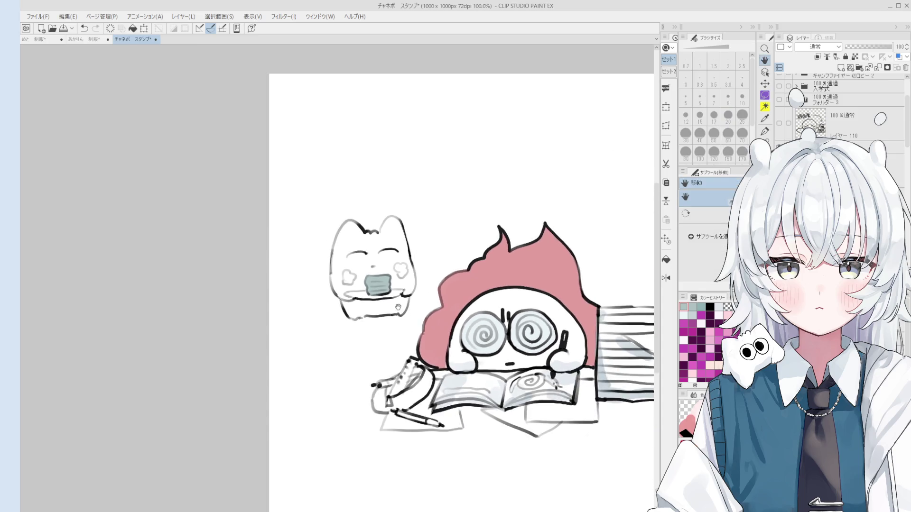
{"action": "key", "text": "b"}
{"action": "left_click_drag", "start_coordinate": [352, 292], "coordinate": [346, 314]}
Lasso the cat's eyes and transform them slightly lower on its face
{"action": "key", "text": "m"}
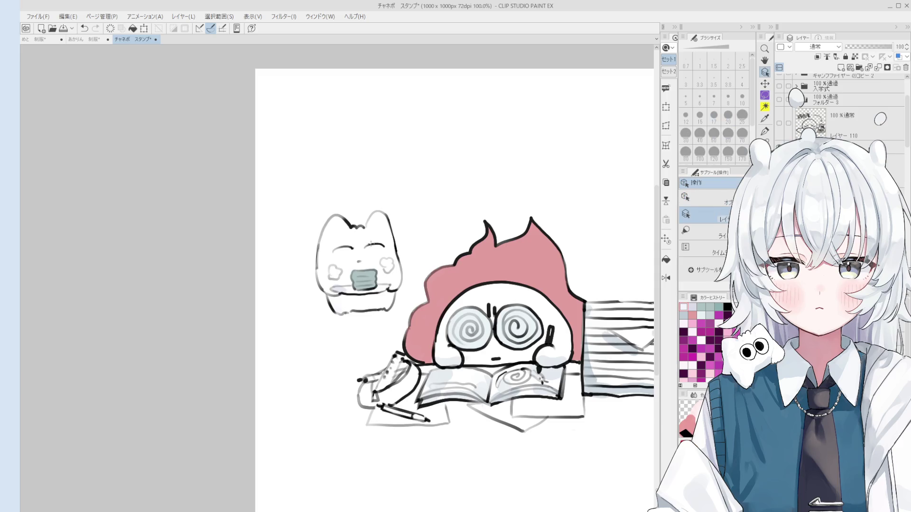
{"action": "mouse_move", "coordinate": [354, 257]}
{"action": "left_mouse_down"}
{"action": "mouse_move", "coordinate": [390, 240]}
{"action": "mouse_move", "coordinate": [358, 258]}
{"action": "mouse_move", "coordinate": [379, 254]}
{"action": "left_mouse_up"}
{"action": "key", "text": "ctrl+t"}
{"action": "left_click", "coordinate": [327, 275]}
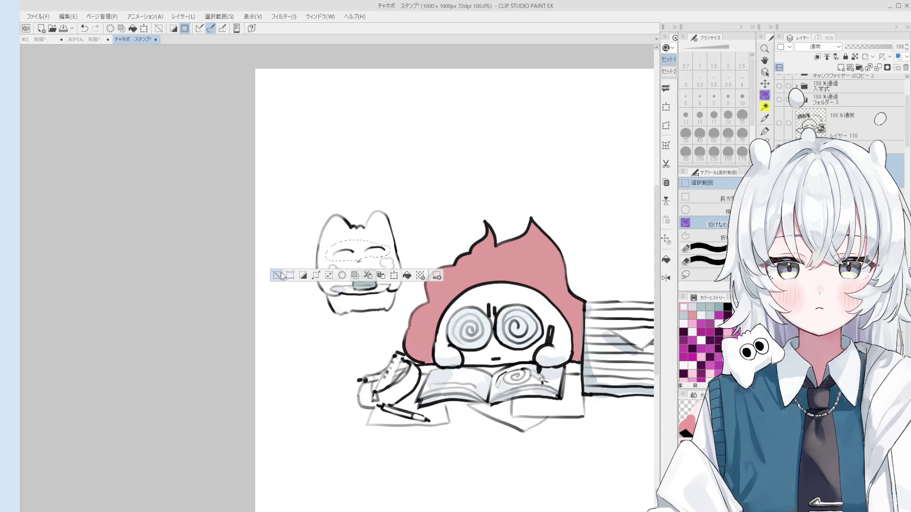
{"action": "key", "text": "ctrl+d"}
{"action": "scroll", "coordinate": [378, 268], "scroll_direction": "down", "scroll_amount": 2}
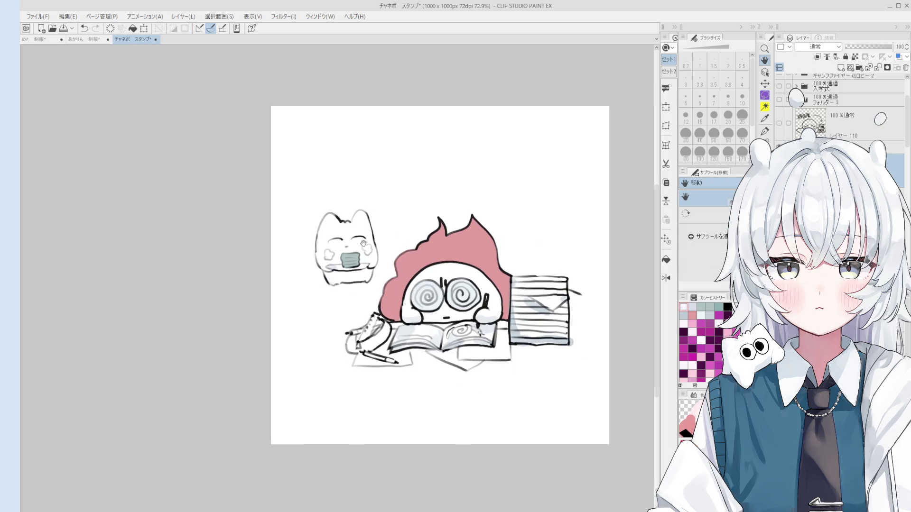
{"action": "key", "text": "o"}
{"action": "scroll", "coordinate": [336, 247], "scroll_direction": "up", "scroll_amount": 2}
Thin the pen to size 1.5 and dot a nose beneath the cat's eyes
{"action": "key", "text": "p"}
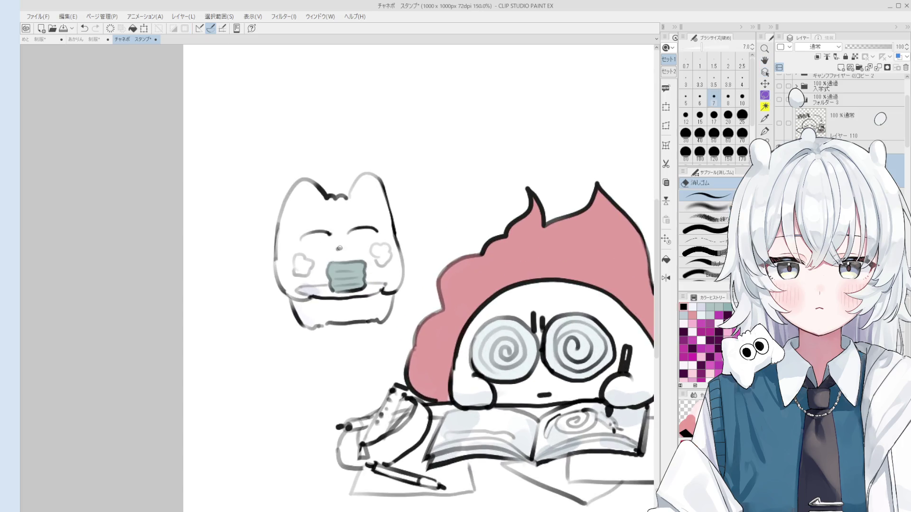
{"action": "key", "text": "bracketleft"}
{"action": "key", "text": "bracketleft"}
{"action": "key", "text": "bracketleft"}
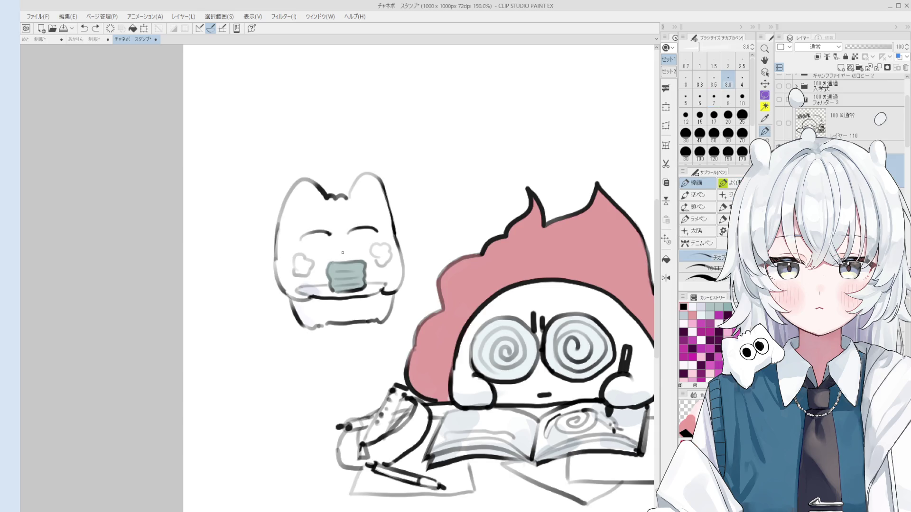
{"action": "key", "text": "bracketleft"}
{"action": "key", "text": "bracketleft"}
{"action": "key", "text": "bracketleft"}
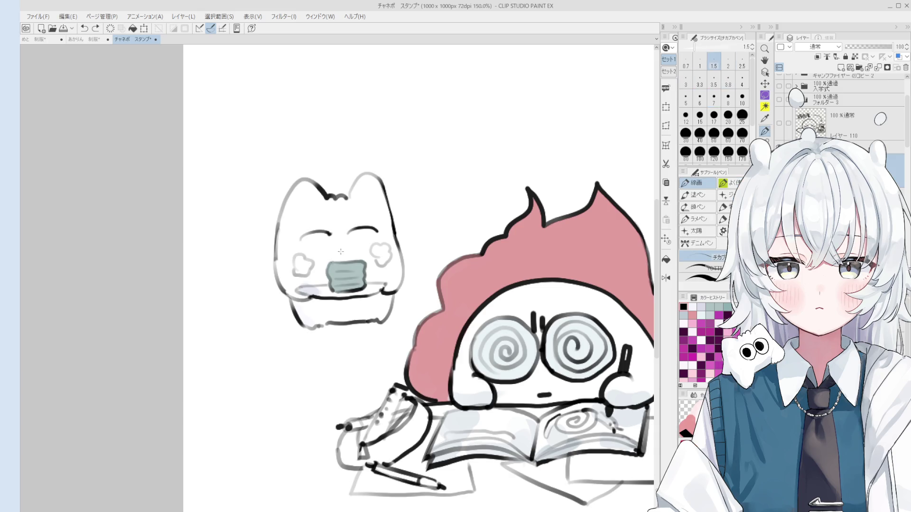
{"action": "key", "text": "ctrl+z"}
{"action": "scroll", "coordinate": [367, 257], "scroll_direction": "up", "scroll_amount": 1}
{"action": "left_click", "coordinate": [337, 249]}
{"action": "scroll", "coordinate": [354, 261], "scroll_direction": "up", "scroll_amount": 2}
Enlarge the pen to 2.5 and redraw the cat's nose as a small dash
{"action": "key", "text": "bracketright"}
{"action": "key", "text": "bracketright"}
{"action": "left_click", "coordinate": [334, 243]}
{"action": "key", "text": "ctrl+z"}
{"action": "left_click", "coordinate": [334, 243]}
{"action": "key", "text": "ctrl+z"}
{"action": "left_click", "coordinate": [338, 242]}
{"action": "key", "text": "ctrl+z"}
{"action": "left_click", "coordinate": [334, 243]}
{"action": "key", "text": "ctrl+z"}
{"action": "key", "text": "ctrl+z"}
{"action": "left_click", "coordinate": [335, 243]}
{"action": "key", "text": "ctrl+z"}
{"action": "left_click", "coordinate": [334, 242]}
{"action": "key", "text": "ctrl+z"}
{"action": "left_click", "coordinate": [336, 244]}
{"action": "key", "text": "ctrl+z"}
{"action": "left_click", "coordinate": [338, 244]}
{"action": "scroll", "coordinate": [341, 248], "scroll_direction": "down", "scroll_amount": 4}
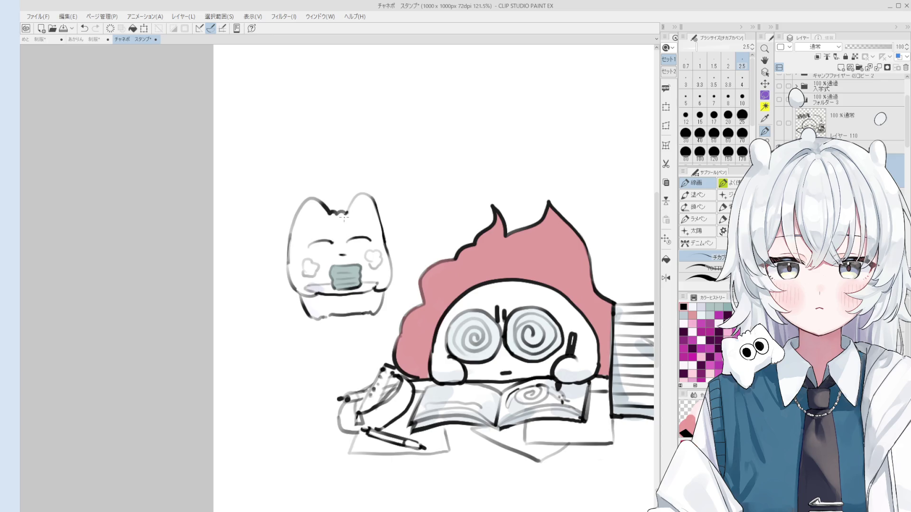
{"action": "scroll", "coordinate": [344, 219], "scroll_direction": "up", "scroll_amount": 3}
Erase the old head-top line and draw a wavy line between the cat's ears at pen size 3.3
{"action": "key", "text": "e"}
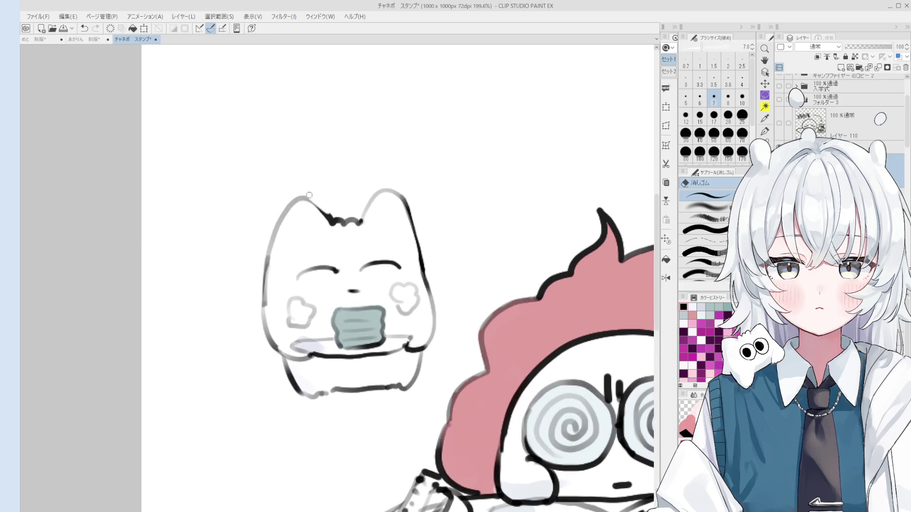
{"action": "scroll", "coordinate": [334, 217], "scroll_direction": "down", "scroll_amount": 2}
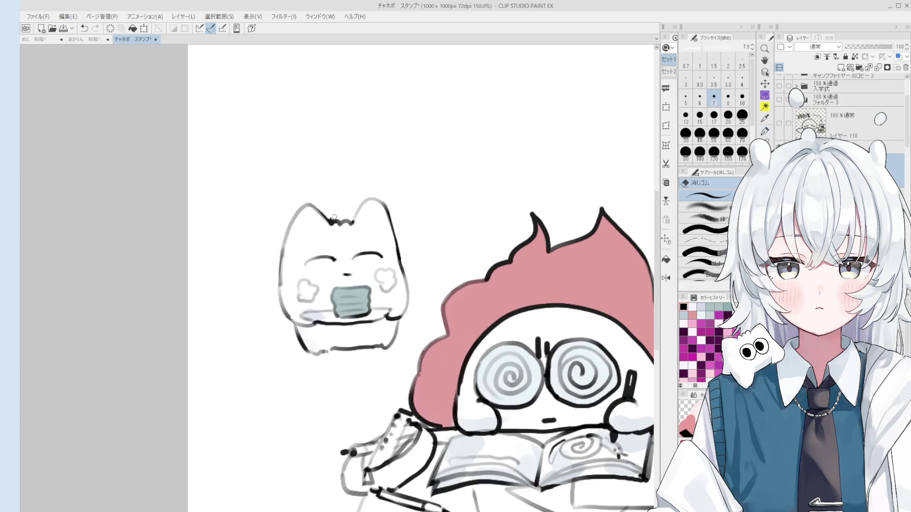
{"action": "scroll", "coordinate": [335, 217], "scroll_direction": "up", "scroll_amount": 1}
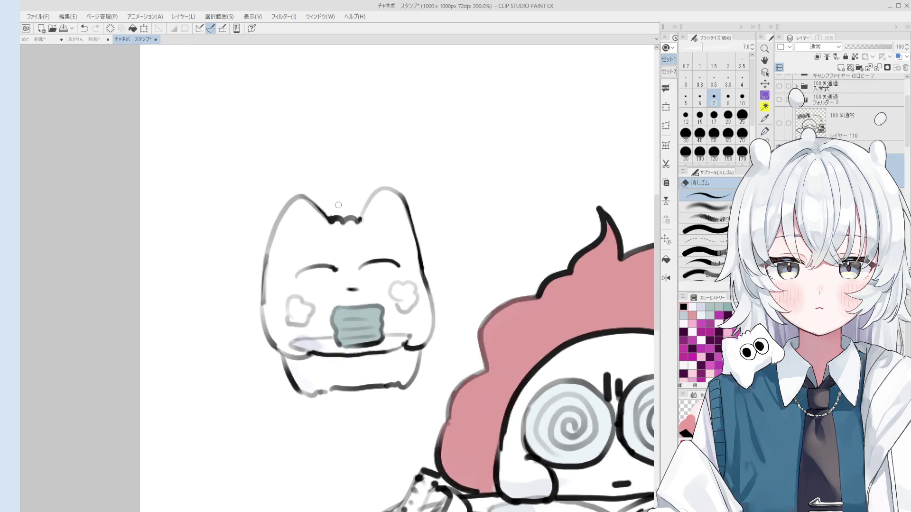
{"action": "scroll", "coordinate": [338, 205], "scroll_direction": "up", "scroll_amount": 1}
{"action": "mouse_move", "coordinate": [337, 235]}
{"action": "left_mouse_down"}
{"action": "mouse_move", "coordinate": [332, 223]}
{"action": "mouse_move", "coordinate": [342, 218]}
{"action": "mouse_move", "coordinate": [331, 230]}
{"action": "mouse_move", "coordinate": [323, 214]}
{"action": "mouse_move", "coordinate": [343, 232]}
{"action": "left_mouse_up"}
{"action": "key", "text": "p"}
{"action": "key", "text": "ctrl+z"}
{"action": "key", "text": "bracketleft"}
{"action": "scroll", "coordinate": [339, 225], "scroll_direction": "down", "scroll_amount": 1}
{"action": "key", "text": "bracketleft"}
{"action": "key", "text": "ctrl+z"}
{"action": "key", "text": "bracketleft"}
{"action": "mouse_move", "coordinate": [312, 210]}
{"action": "left_mouse_down"}
{"action": "mouse_move", "coordinate": [327, 225]}
{"action": "mouse_move", "coordinate": [366, 216]}
{"action": "mouse_move", "coordinate": [370, 224]}
{"action": "left_mouse_up"}
{"action": "key", "text": "ctrl+z"}
{"action": "key", "text": "ctrl+z"}
Enlarge the pen to 3.9 and redraw the cat's right ear outline in one stroke
{"action": "key", "text": "bracketright"}
{"action": "scroll", "coordinate": [441, 263], "scroll_direction": "down", "scroll_amount": 1}
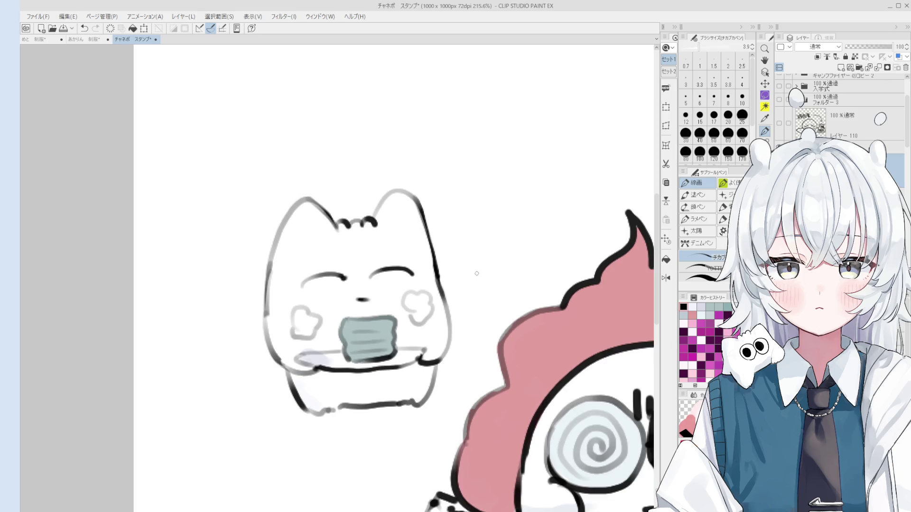
{"action": "mouse_move", "coordinate": [418, 187]}
{"action": "left_mouse_down"}
{"action": "mouse_move", "coordinate": [429, 225]}
{"action": "mouse_move", "coordinate": [411, 195]}
{"action": "mouse_move", "coordinate": [434, 254]}
{"action": "left_mouse_up"}
{"action": "key", "text": "ctrl+z"}
{"action": "scroll", "coordinate": [417, 210], "scroll_direction": "down", "scroll_amount": 1}
{"action": "key", "text": "ctrl+z"}
{"action": "left_click_drag", "start_coordinate": [411, 211], "coordinate": [433, 270]}
{"action": "key", "text": "ctrl+z"}
{"action": "key", "text": "ctrl+z"}
{"action": "scroll", "coordinate": [433, 270], "scroll_direction": "down", "scroll_amount": 1}
{"action": "left_click_drag", "start_coordinate": [448, 347], "coordinate": [447, 298]}
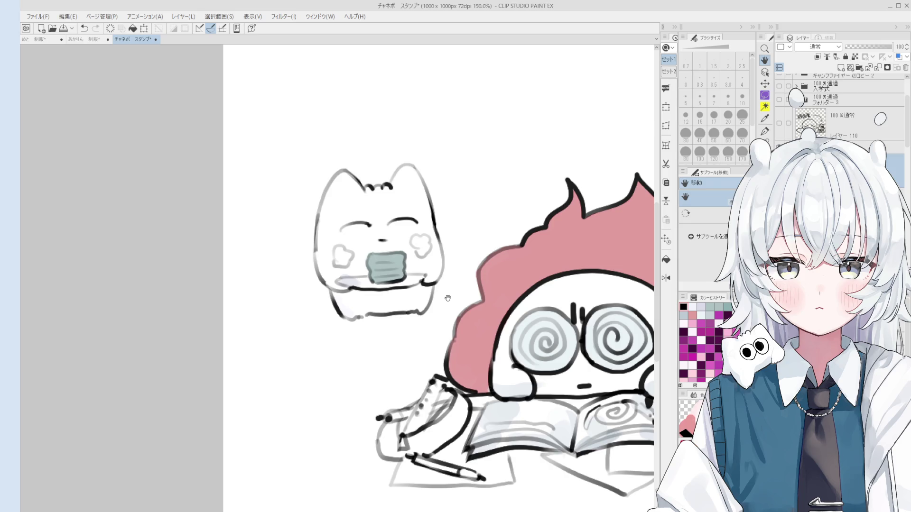
{"action": "scroll", "coordinate": [335, 266], "scroll_direction": "up", "scroll_amount": 1}
{"action": "key", "text": "e"}
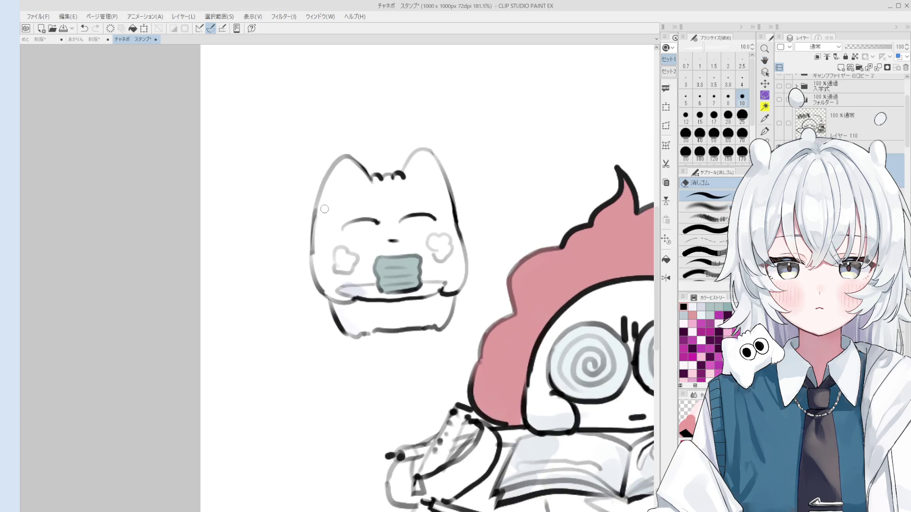
{"action": "key", "text": "p"}
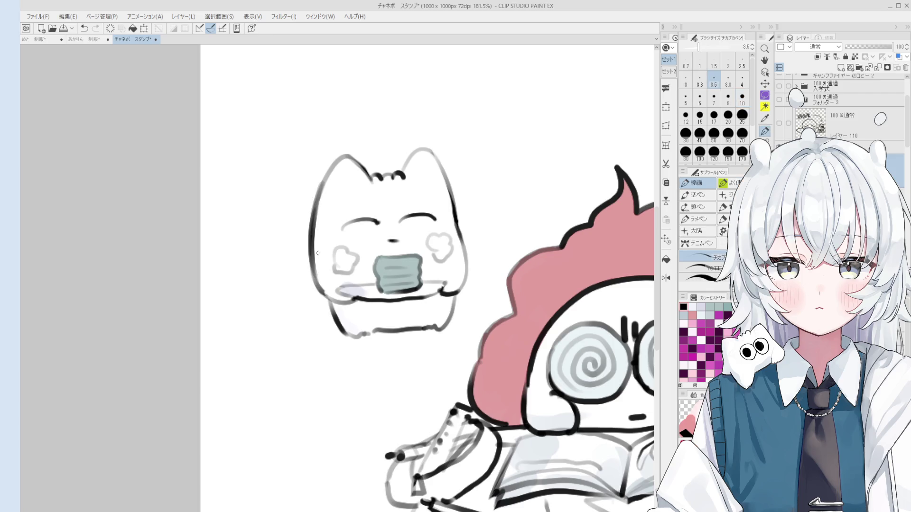
{"action": "scroll", "coordinate": [317, 279], "scroll_direction": "down", "scroll_amount": 4}
{"action": "key", "text": "e"}
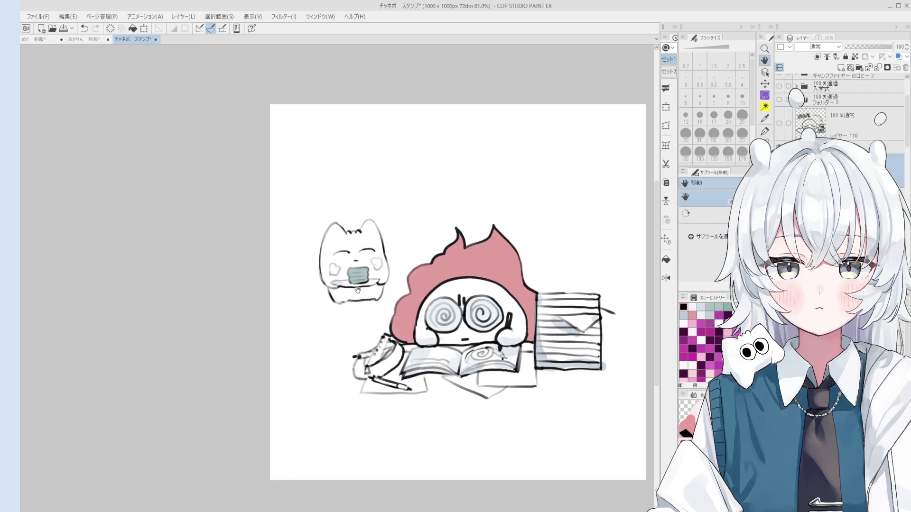
{"action": "scroll", "coordinate": [331, 275], "scroll_direction": "up", "scroll_amount": 2}
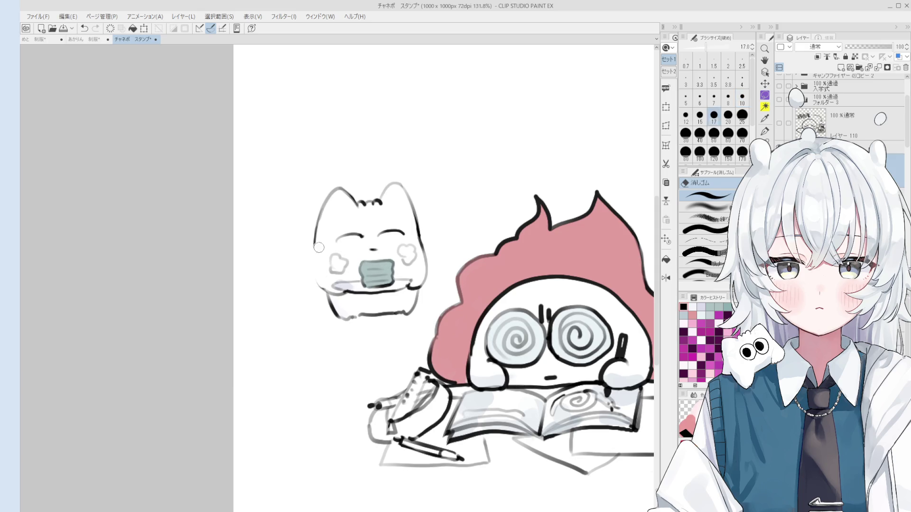
{"action": "key", "text": "p"}
{"action": "key", "text": "bracketleft"}
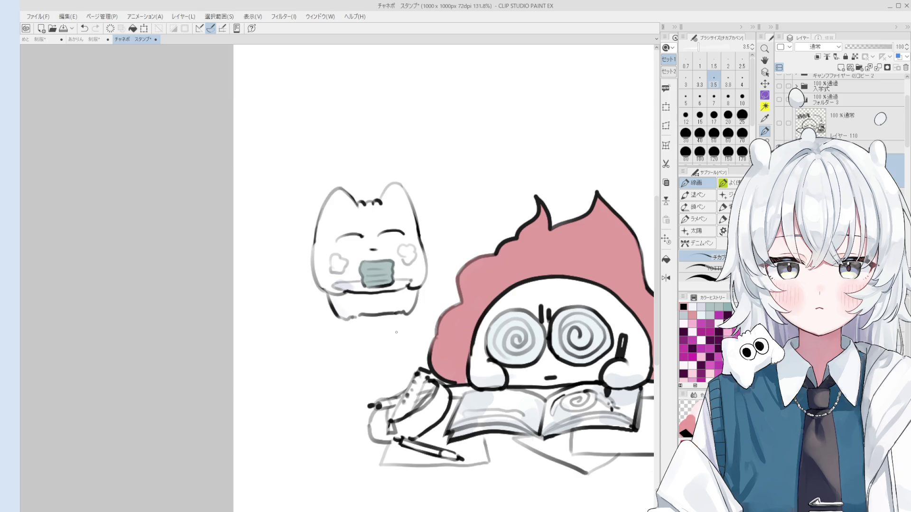
{"action": "scroll", "coordinate": [343, 241], "scroll_direction": "up", "scroll_amount": 2}
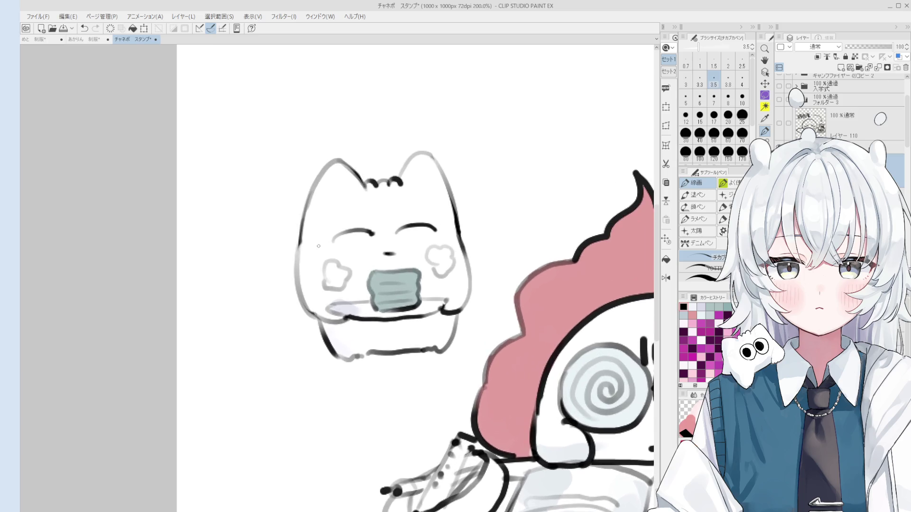
{"action": "key", "text": "e"}
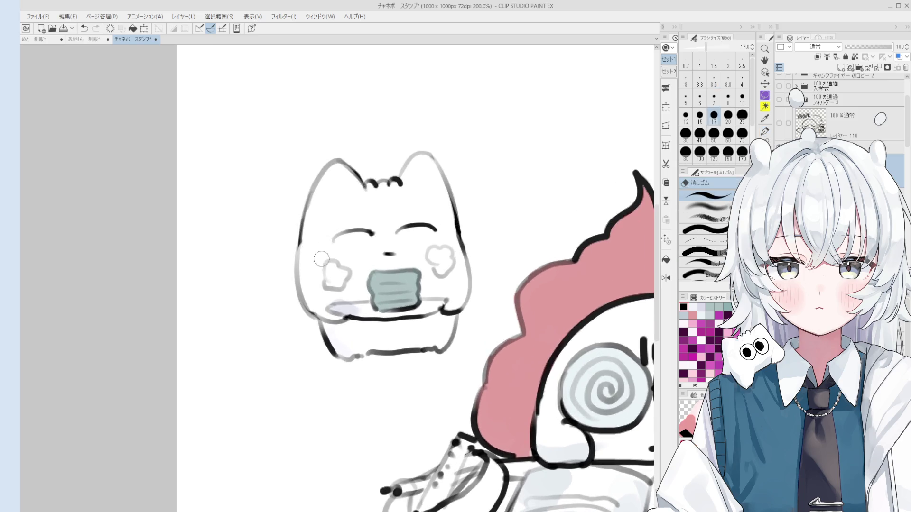
{"action": "scroll", "coordinate": [369, 303], "scroll_direction": "up", "scroll_amount": 1}
{"action": "scroll", "coordinate": [318, 311], "scroll_direction": "up", "scroll_amount": 1}
{"action": "key", "text": "p"}
{"action": "scroll", "coordinate": [410, 309], "scroll_direction": "down", "scroll_amount": 3}
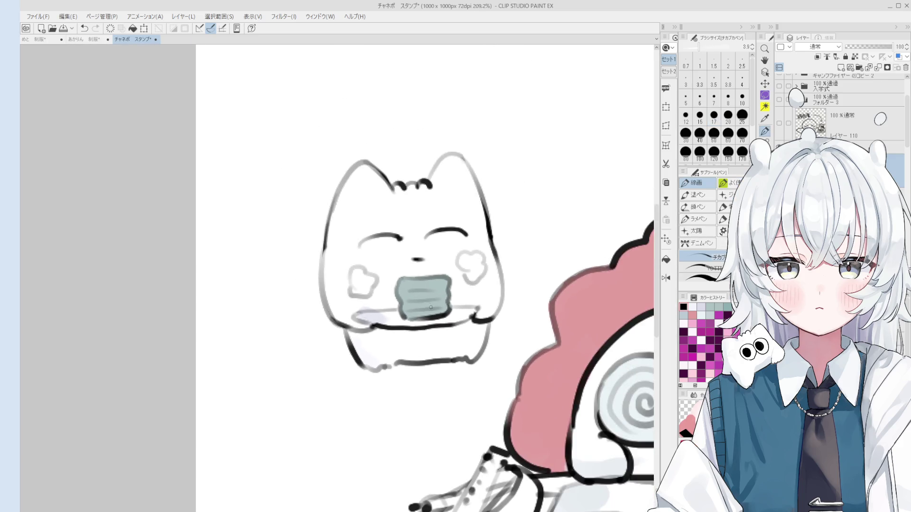
{"action": "scroll", "coordinate": [442, 281], "scroll_direction": "down", "scroll_amount": 3}
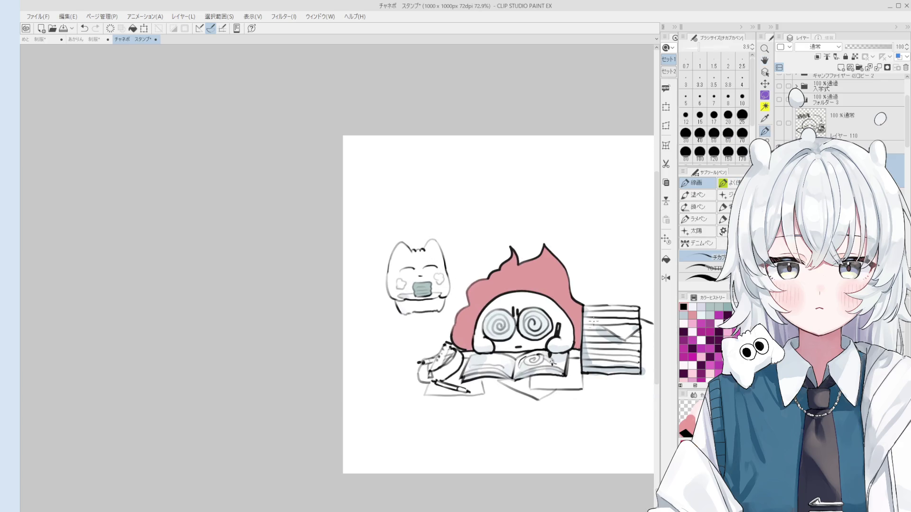
{"action": "key", "text": "o"}
{"action": "left_click", "coordinate": [549, 286]}
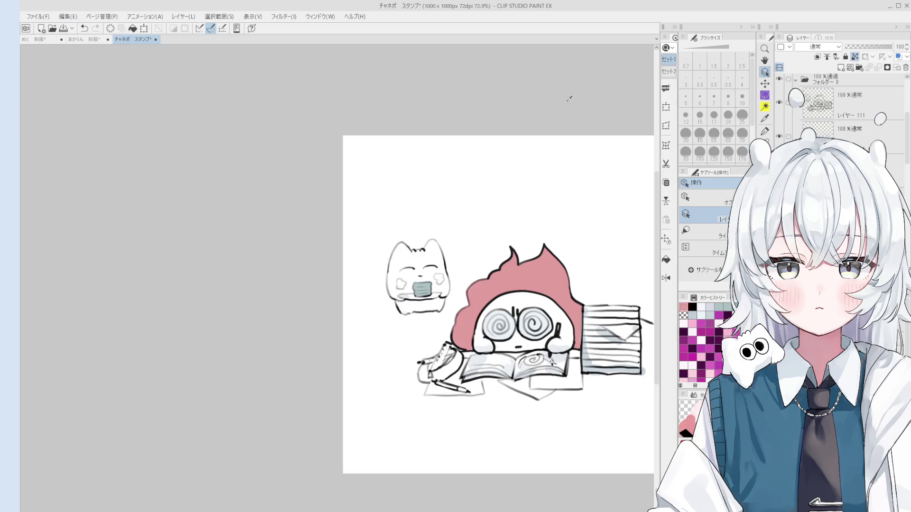
Sample a pink and paint light pink shading onto the flame hair at brush size 40
{"action": "key", "text": "b"}
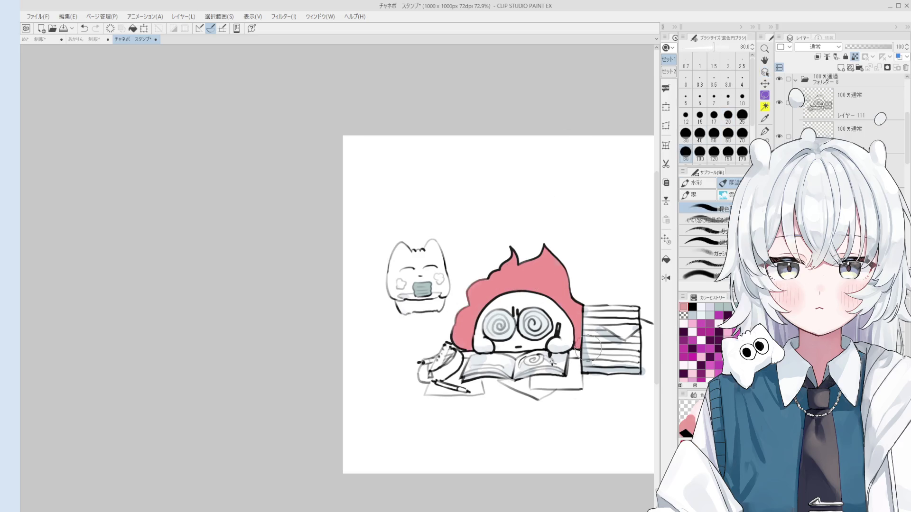
{"action": "left_click", "coordinate": [588, 349]}
{"action": "key", "text": "bracketleft"}
{"action": "key", "text": "bracketleft"}
{"action": "key", "text": "bracketleft"}
{"action": "key", "text": "bracketleft"}
{"action": "mouse_move", "coordinate": [493, 353]}
{"action": "left_mouse_down"}
{"action": "mouse_move", "coordinate": [472, 339]}
{"action": "mouse_move", "coordinate": [472, 323]}
{"action": "mouse_move", "coordinate": [527, 287]}
{"action": "mouse_move", "coordinate": [564, 308]}
{"action": "mouse_move", "coordinate": [575, 340]}
{"action": "left_mouse_up"}
{"action": "key", "text": "bracketleft"}
{"action": "key", "text": "bracketleft"}
{"action": "scroll", "coordinate": [565, 335], "scroll_direction": "down", "scroll_amount": 1}
{"action": "scroll", "coordinate": [528, 337], "scroll_direction": "up", "scroll_amount": 1}
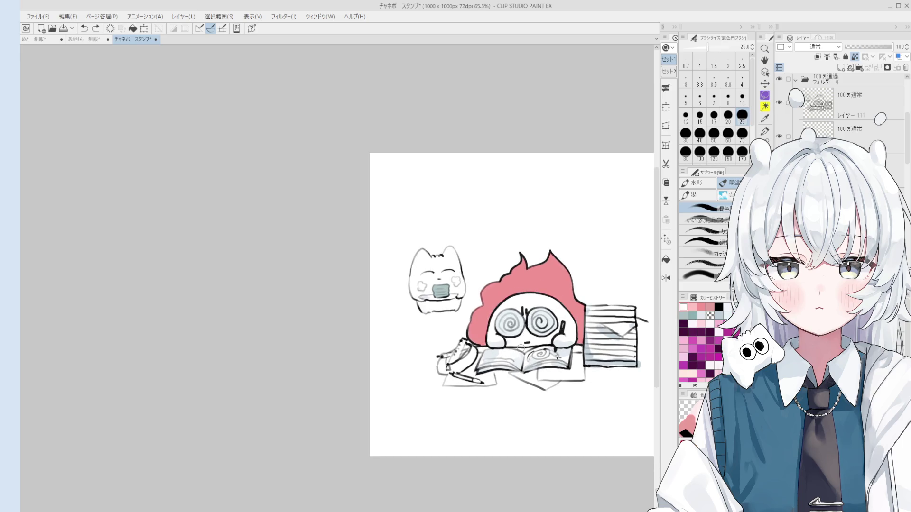
{"action": "left_click_drag", "start_coordinate": [519, 328], "coordinate": [455, 274]}
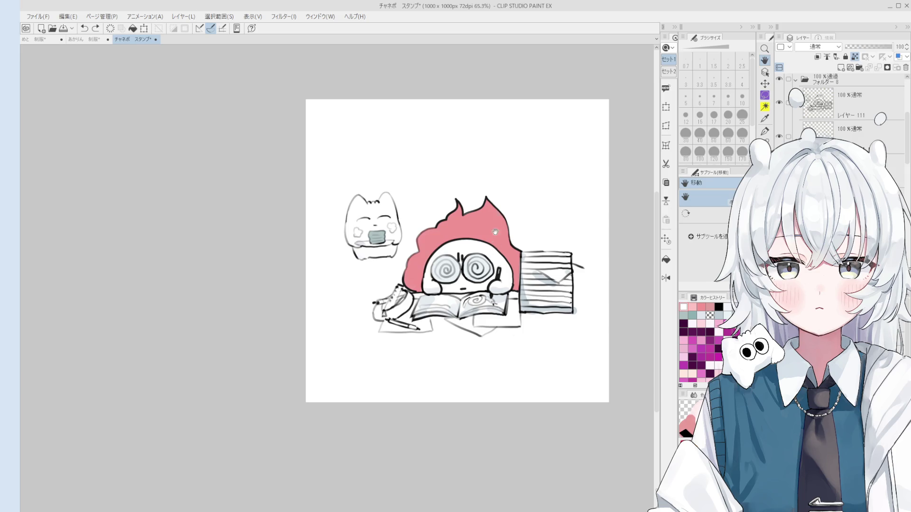
{"action": "scroll", "coordinate": [453, 261], "scroll_direction": "up", "scroll_amount": 2}
{"action": "scroll", "coordinate": [418, 284], "scroll_direction": "up", "scroll_amount": 1}
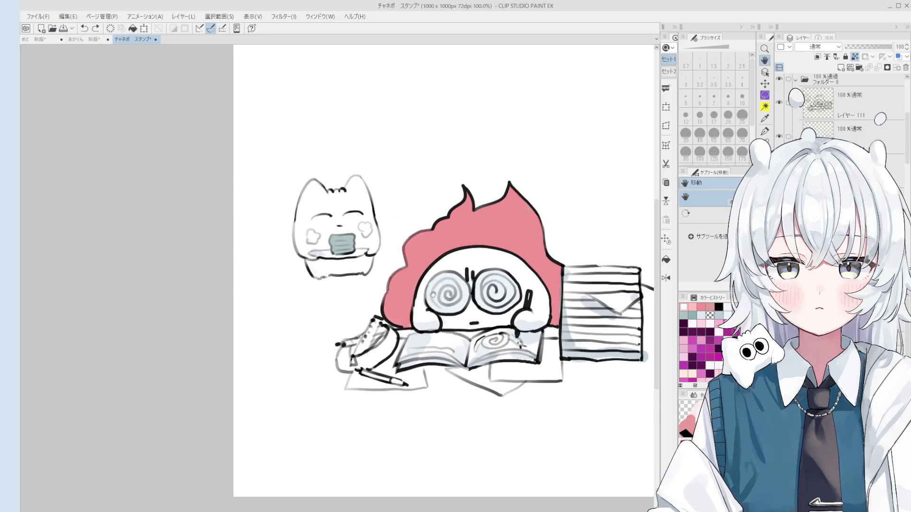
Paint light peach along the hair's left edge and over the flame above the head, sizes 30 and 17
{"action": "key", "text": "b"}
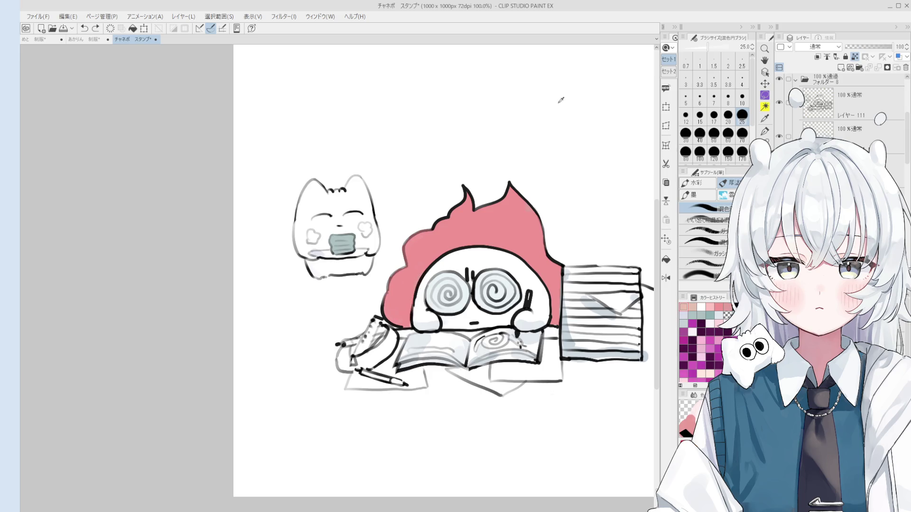
{"action": "mouse_move", "coordinate": [410, 316]}
{"action": "left_mouse_down"}
{"action": "mouse_move", "coordinate": [402, 300]}
{"action": "mouse_move", "coordinate": [448, 251]}
{"action": "mouse_move", "coordinate": [513, 235]}
{"action": "mouse_move", "coordinate": [527, 258]}
{"action": "mouse_move", "coordinate": [444, 265]}
{"action": "left_mouse_up"}
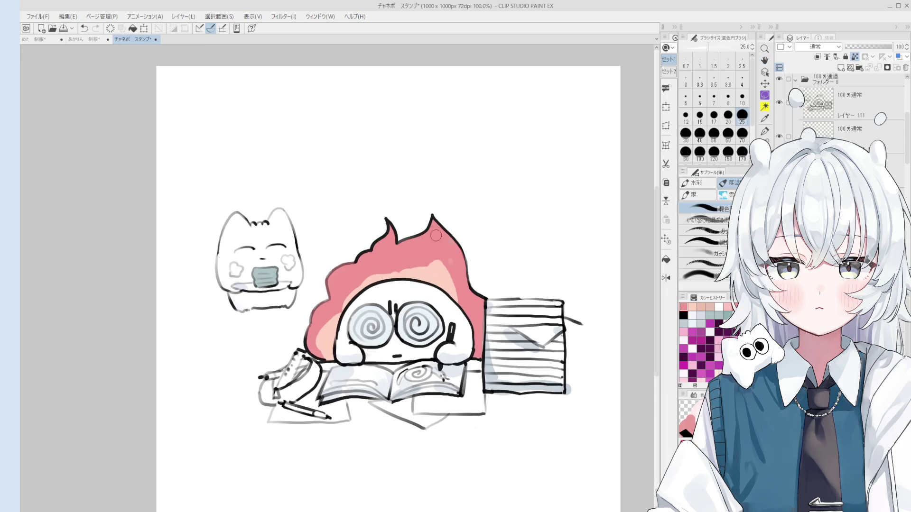
{"action": "scroll", "coordinate": [442, 271], "scroll_direction": "up", "scroll_amount": 1}
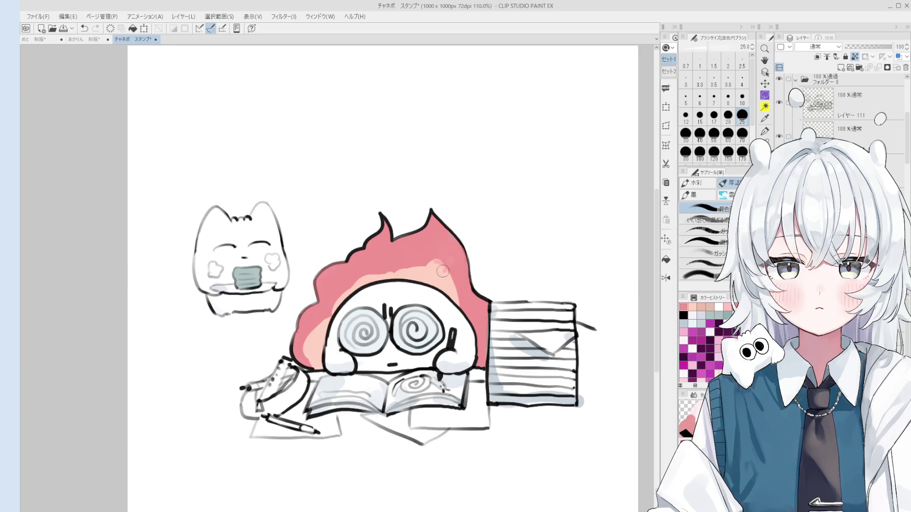
{"action": "left_click", "coordinate": [443, 271], "text": "alt"}
{"action": "key", "text": "bracketright"}
{"action": "mouse_move", "coordinate": [424, 276]}
{"action": "left_mouse_down"}
{"action": "mouse_move", "coordinate": [394, 285]}
{"action": "mouse_move", "coordinate": [434, 247]}
{"action": "left_mouse_up"}
{"action": "key", "text": "bracketleft"}
{"action": "key", "text": "bracketright"}
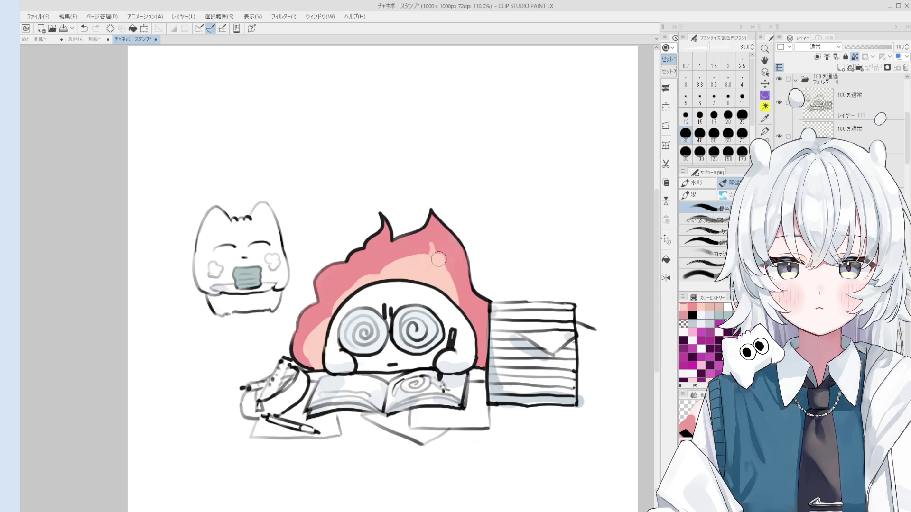
{"action": "scroll", "coordinate": [438, 259], "scroll_direction": "down", "scroll_amount": 3}
{"action": "key", "text": "bracketleft"}
{"action": "key", "text": "bracketleft"}
{"action": "key", "text": "bracketleft"}
{"action": "key", "text": "bracketright"}
{"action": "key", "text": "bracketright"}
{"action": "key", "text": "bracketright"}
{"action": "key", "text": "bracketleft"}
{"action": "key", "text": "bracketleft"}
{"action": "key", "text": "bracketleft"}
{"action": "left_click_drag", "start_coordinate": [442, 263], "coordinate": [425, 268]}
{"action": "key", "text": "ctrl+z"}
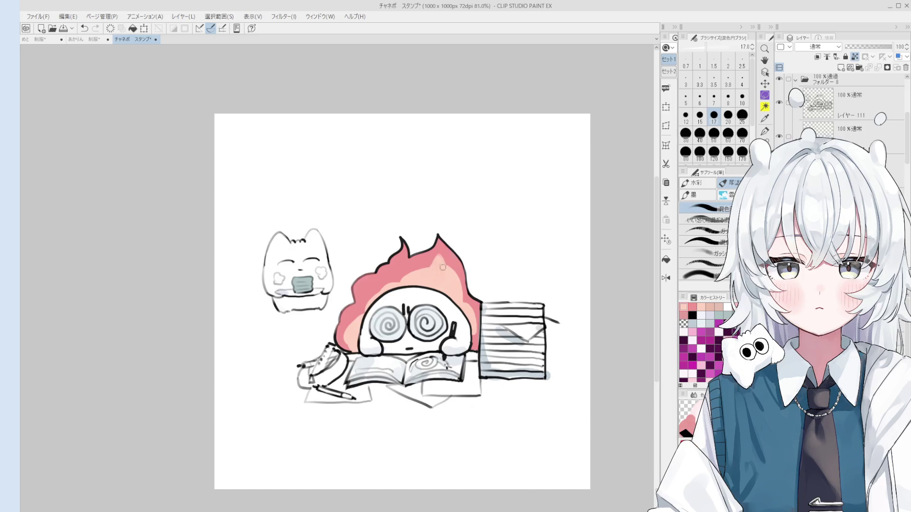
Sample flame pinks and paint a lighter pink edge on the flame beside the head
{"action": "left_click", "coordinate": [444, 252], "text": "alt"}
{"action": "left_click", "coordinate": [443, 264], "text": "alt"}
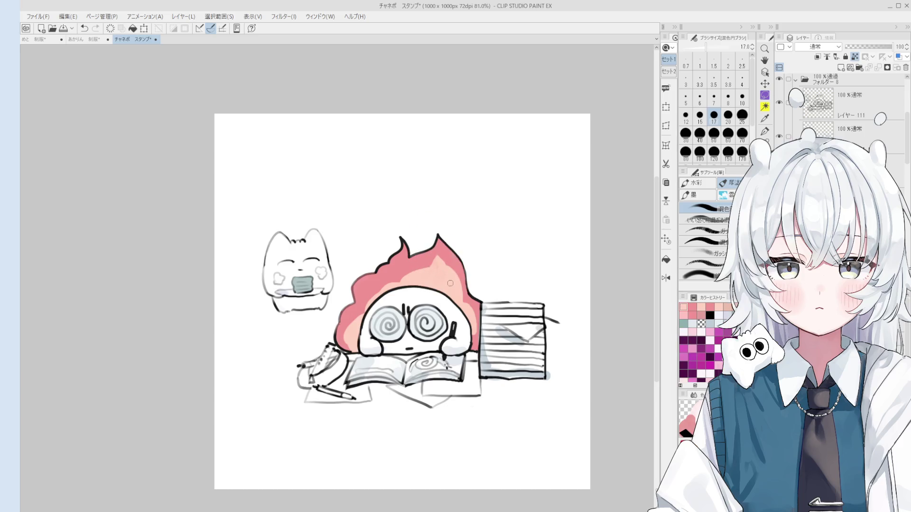
{"action": "scroll", "coordinate": [441, 282], "scroll_direction": "up", "scroll_amount": 2}
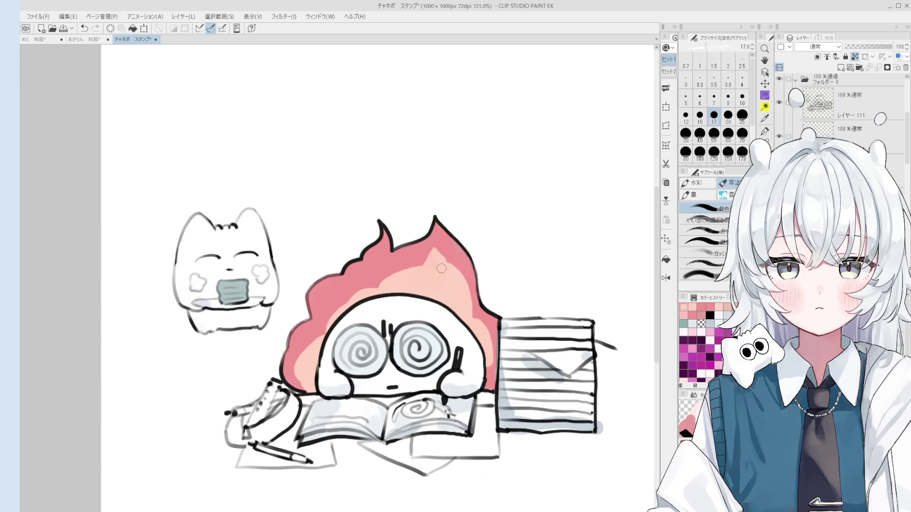
{"action": "key", "text": "bracketleft"}
{"action": "key", "text": "bracketleft"}
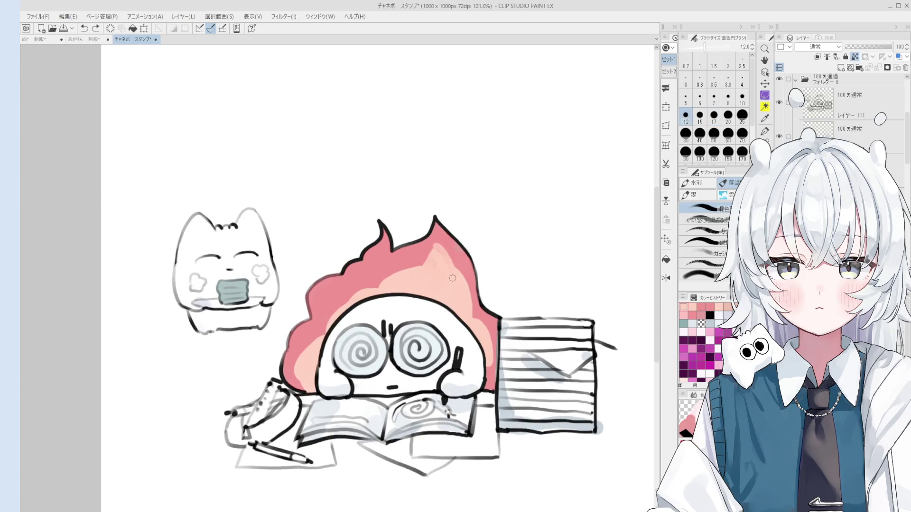
{"action": "scroll", "coordinate": [445, 274], "scroll_direction": "down", "scroll_amount": 1}
{"action": "key", "text": "bracketright"}
{"action": "key", "text": "bracketright"}
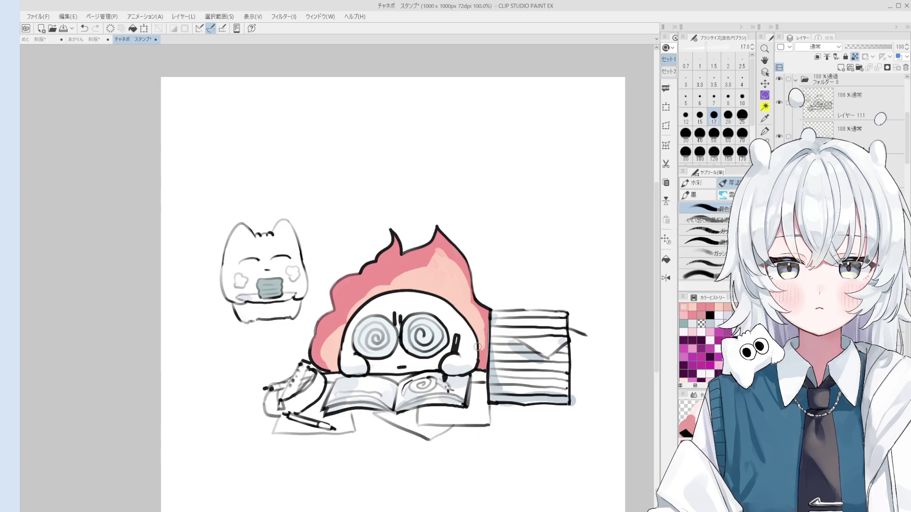
{"action": "key", "text": "bracketright"}
{"action": "key", "text": "bracketright"}
{"action": "left_click", "coordinate": [370, 279], "text": "alt"}
{"action": "left_click", "coordinate": [361, 295], "text": "alt"}
{"action": "key", "text": "bracketleft"}
{"action": "key", "text": "bracketleft"}
{"action": "key", "text": "bracketleft"}
{"action": "key", "text": "bracketleft"}
{"action": "left_click_drag", "start_coordinate": [357, 296], "coordinate": [368, 287]}
{"action": "key", "text": "bracketright"}
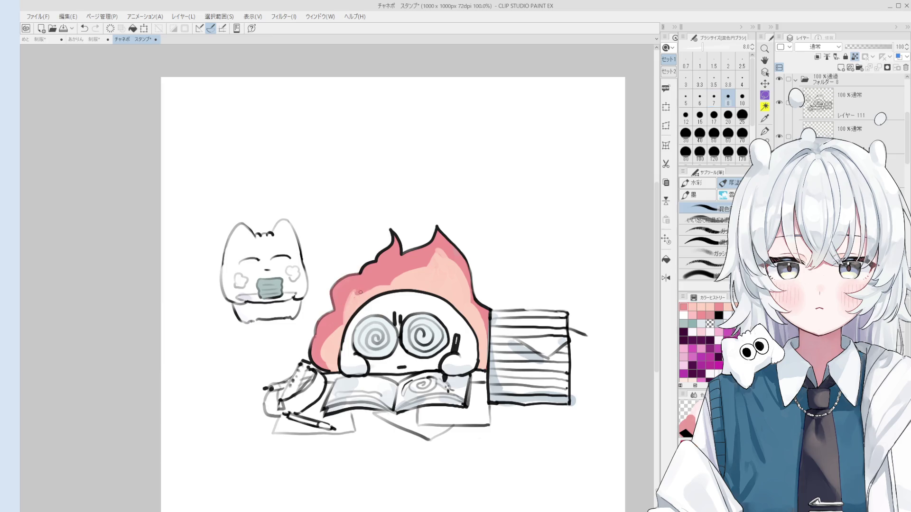
{"action": "key", "text": "bracketright"}
{"action": "key", "text": "bracketright"}
{"action": "key", "text": "bracketright"}
{"action": "key", "text": "ctrl+z"}
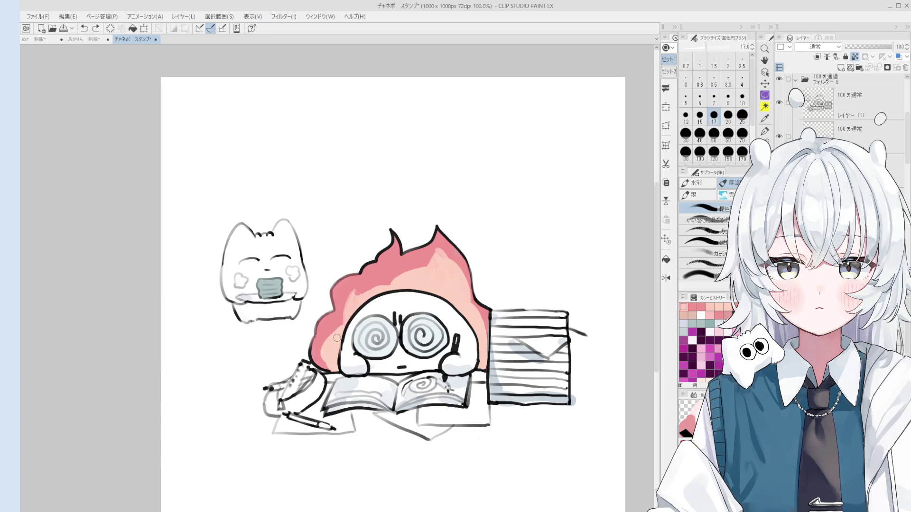
{"action": "key", "text": "ctrl+minus"}
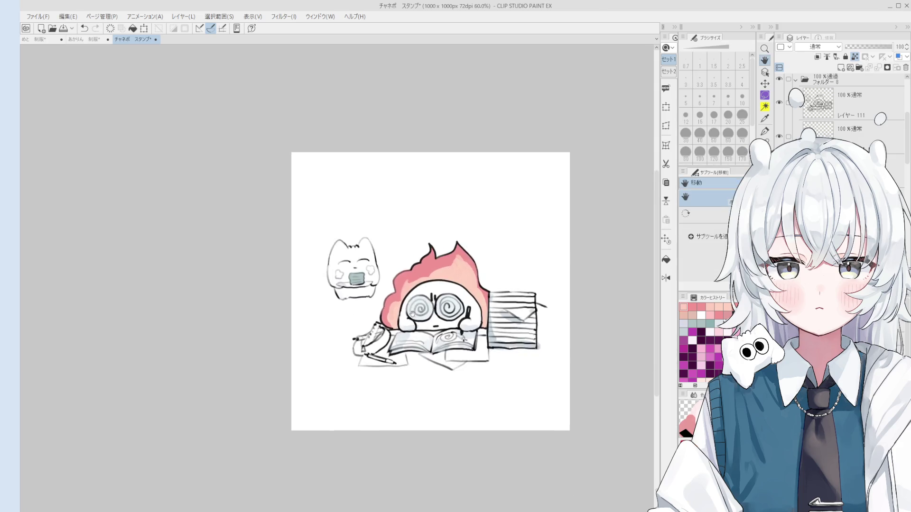
Select the line-art layer from the canvas and add a black spot to the lower-left figure
{"action": "left_click_drag", "start_coordinate": [412, 313], "coordinate": [429, 301]}
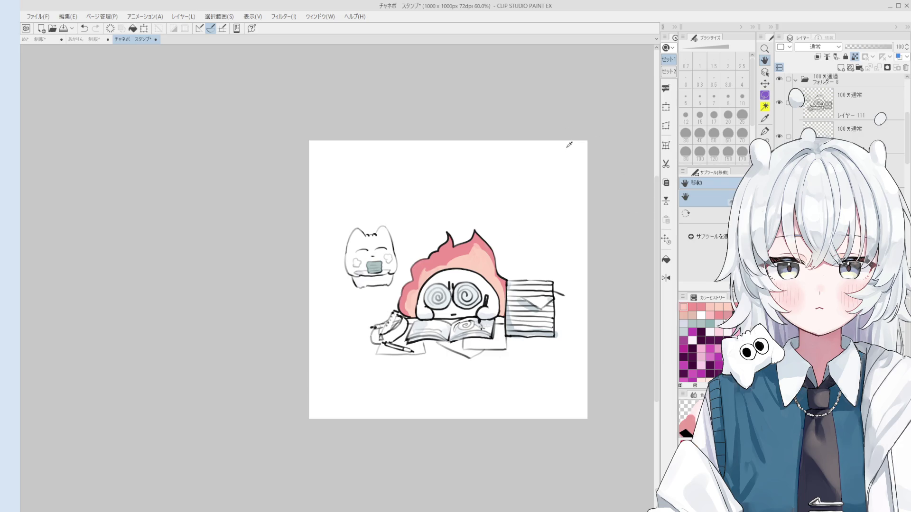
{"action": "key", "text": "o"}
{"action": "scroll", "coordinate": [402, 327], "scroll_direction": "up", "scroll_amount": 5}
{"action": "left_click", "coordinate": [402, 327]}
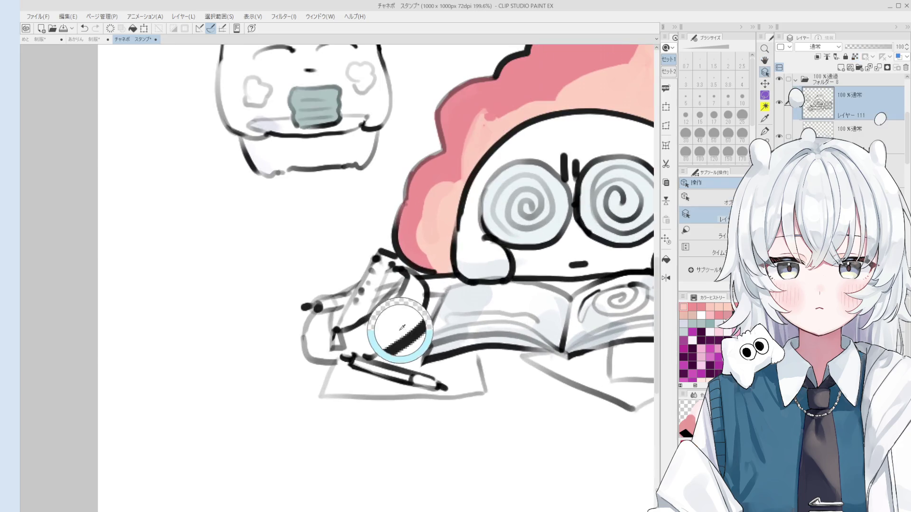
{"action": "scroll", "coordinate": [402, 327], "scroll_direction": "up", "scroll_amount": 1}
{"action": "key", "text": "p"}
{"action": "left_click_drag", "start_coordinate": [403, 328], "coordinate": [411, 315]}
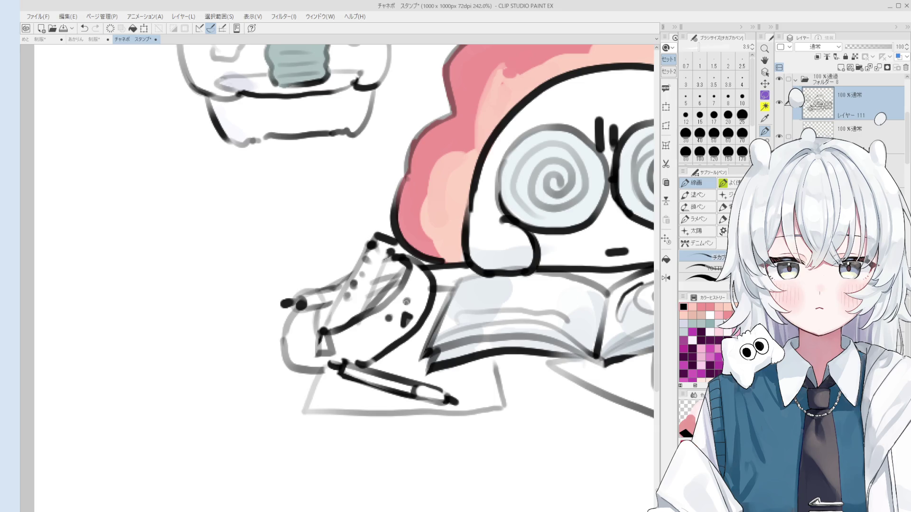
With a thinner pen, erase the stray black dot on the figure and undo a small curved mark
{"action": "key", "text": "bracketleft"}
{"action": "key", "text": "bracketleft"}
{"action": "key", "text": "bracketleft"}
{"action": "key", "text": "e"}
{"action": "key", "text": "bracketleft"}
{"action": "key", "text": "bracketleft"}
{"action": "left_click_drag", "start_coordinate": [407, 326], "coordinate": [406, 306]}
{"action": "key", "text": "p"}
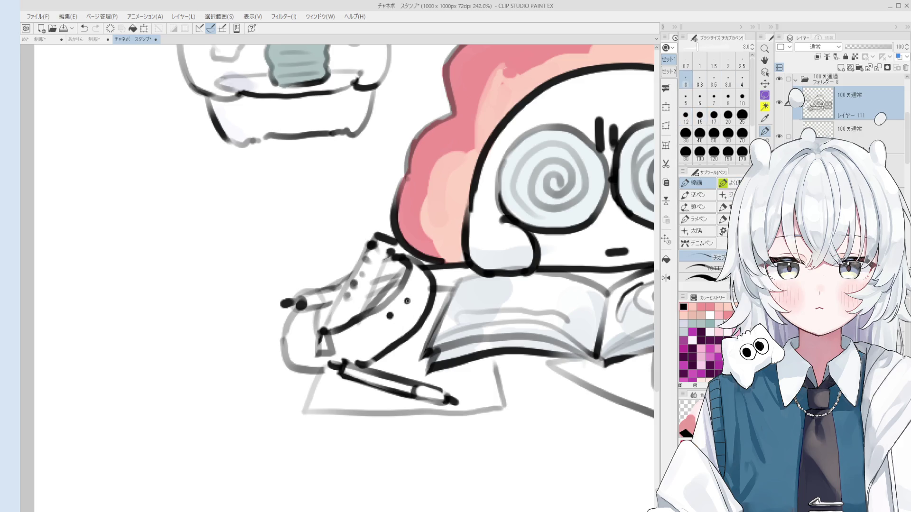
{"action": "key", "text": "e"}
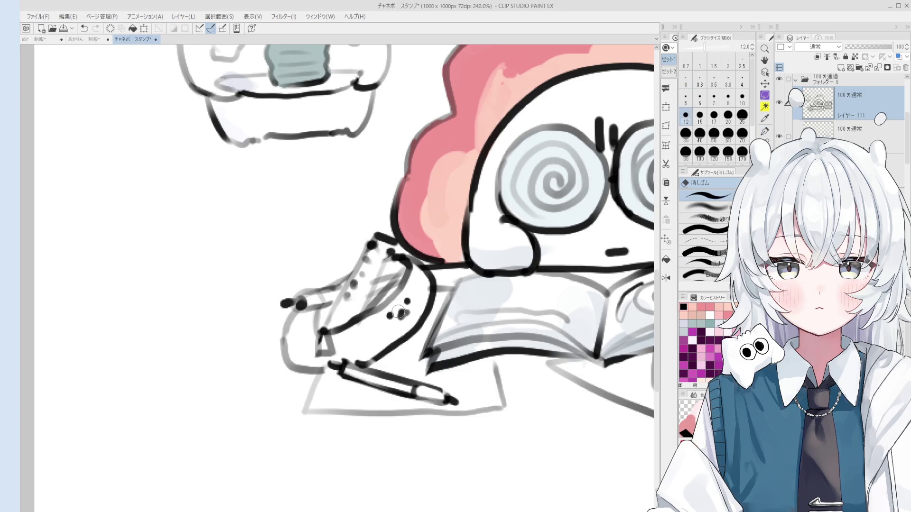
{"action": "key", "text": "p"}
{"action": "mouse_move", "coordinate": [367, 335]}
{"action": "left_mouse_down"}
{"action": "mouse_move", "coordinate": [380, 339]}
{"action": "mouse_move", "coordinate": [361, 350]}
{"action": "mouse_move", "coordinate": [368, 332]}
{"action": "left_mouse_up"}
{"action": "key", "text": "ctrl+z"}
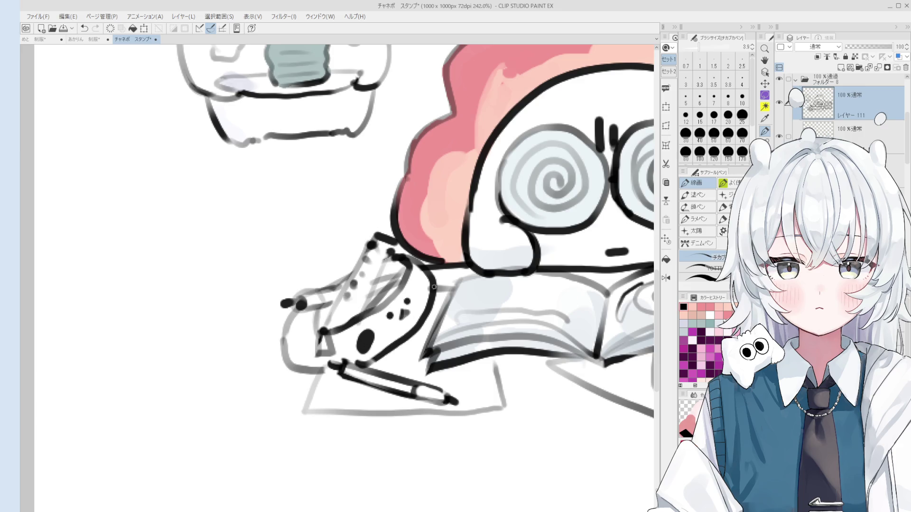
{"action": "scroll", "coordinate": [420, 284], "scroll_direction": "down", "scroll_amount": 5}
{"action": "key", "text": "h"}
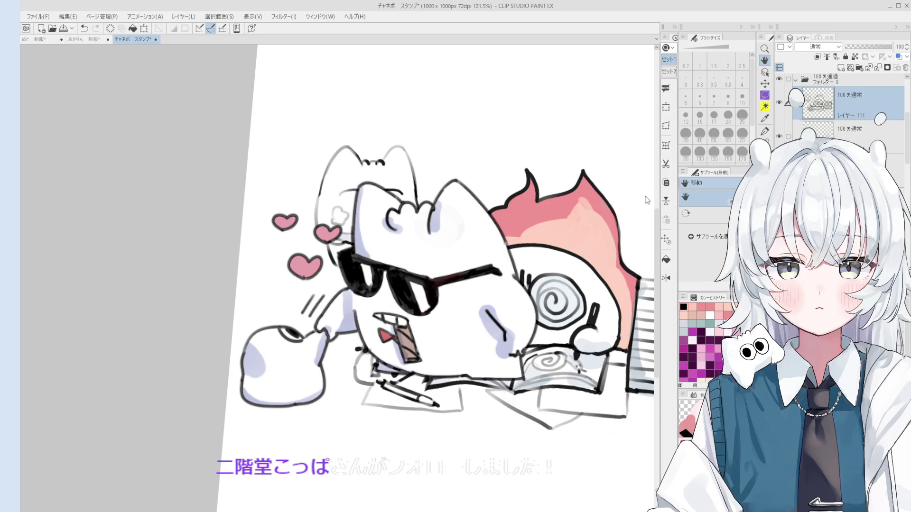
Pick the line layer from the canvas and undo the previous pen stroke on the figure
{"action": "key", "text": "o"}
{"action": "scroll", "coordinate": [373, 363], "scroll_direction": "up", "scroll_amount": 3}
{"action": "key", "text": "e"}
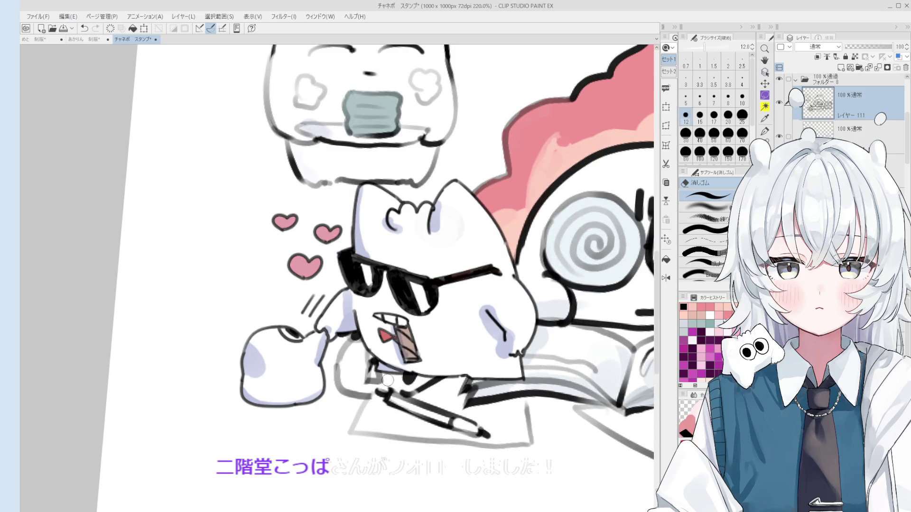
{"action": "key", "text": "p"}
{"action": "key", "text": "ctrl+z"}
{"action": "key", "text": "bracketleft"}
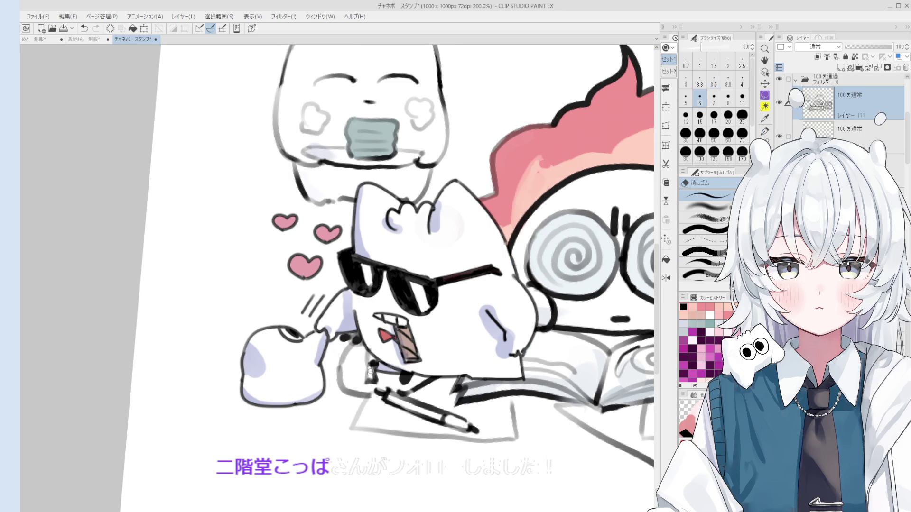
{"action": "key", "text": "p"}
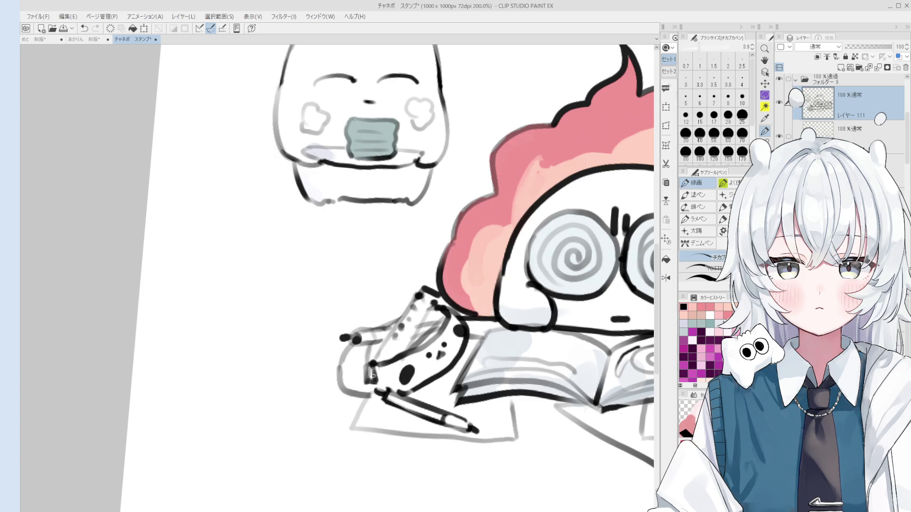
{"action": "scroll", "coordinate": [361, 379], "scroll_direction": "up", "scroll_amount": 2}
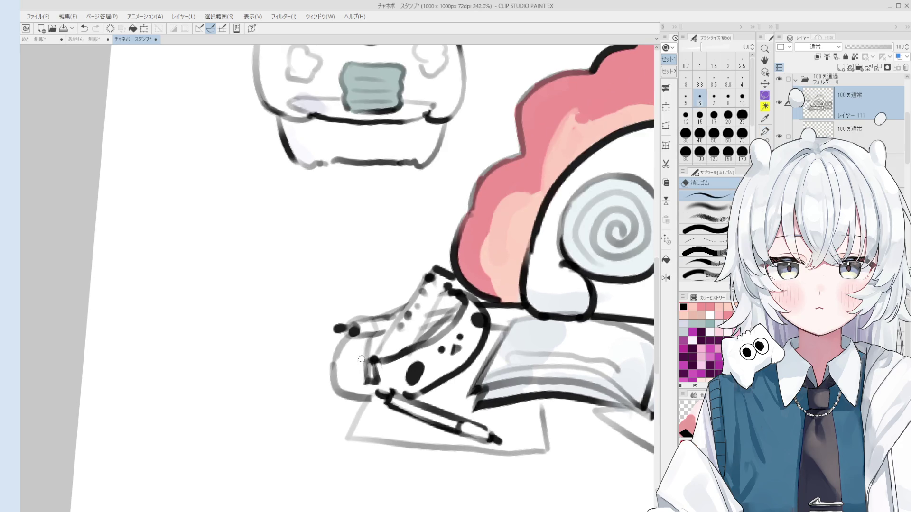
{"action": "scroll", "coordinate": [366, 379], "scroll_direction": "down", "scroll_amount": 1}
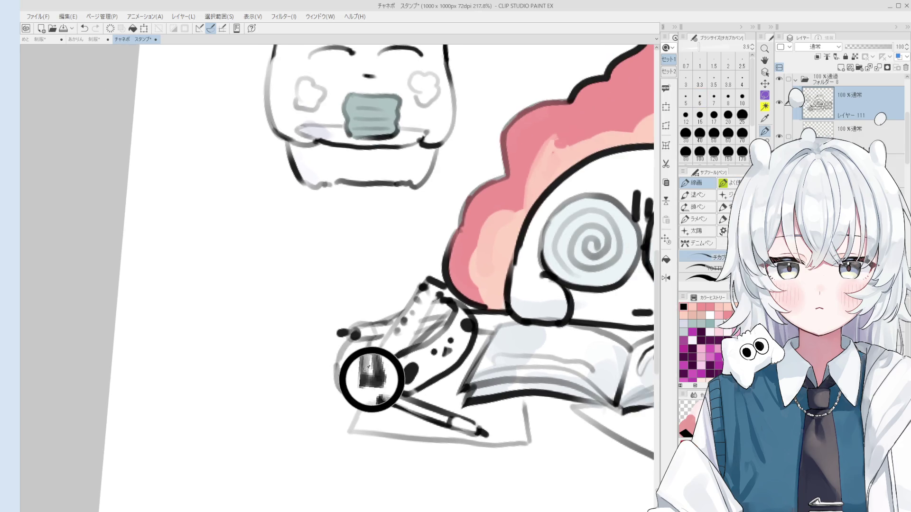
Redraw the paw's left-arm and inner outlines with a finer pen, undoing strokes to retry
{"action": "key", "text": "bracketleft"}
{"action": "key", "text": "bracketleft"}
{"action": "key", "text": "bracketleft"}
{"action": "mouse_move", "coordinate": [348, 390]}
{"action": "left_mouse_down"}
{"action": "mouse_move", "coordinate": [359, 339]}
{"action": "mouse_move", "coordinate": [462, 316]}
{"action": "mouse_move", "coordinate": [413, 347]}
{"action": "left_mouse_up"}
{"action": "key", "text": "ctrl+z"}
{"action": "scroll", "coordinate": [410, 353], "scroll_direction": "up", "scroll_amount": 2}
{"action": "key", "text": "bracketright"}
{"action": "key", "text": "bracketright"}
{"action": "key", "text": "ctrl+z"}
{"action": "mouse_move", "coordinate": [459, 323]}
{"action": "left_mouse_down"}
{"action": "mouse_move", "coordinate": [415, 349]}
{"action": "mouse_move", "coordinate": [461, 314]}
{"action": "mouse_move", "coordinate": [448, 287]}
{"action": "mouse_move", "coordinate": [453, 298]}
{"action": "left_mouse_up"}
{"action": "scroll", "coordinate": [422, 344], "scroll_direction": "down", "scroll_amount": 1}
{"action": "key", "text": "ctrl+z"}
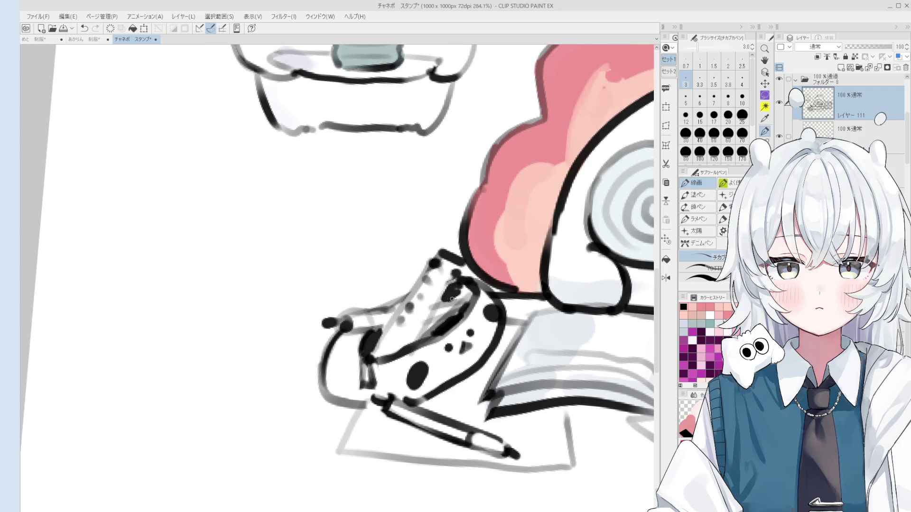
{"action": "key", "text": "h"}
{"action": "scroll", "coordinate": [470, 301], "scroll_direction": "down", "scroll_amount": 5}
{"action": "scroll", "coordinate": [492, 306], "scroll_direction": "down", "scroll_amount": 6}
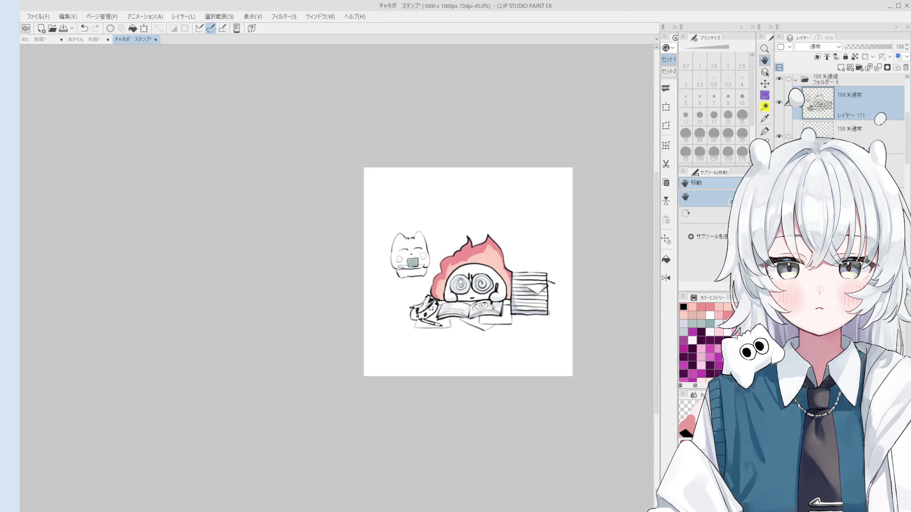
Select the colour layer and paint a grey shadow under the small cat with a size-15 brush
{"action": "left_click_drag", "start_coordinate": [460, 283], "coordinate": [438, 298]}
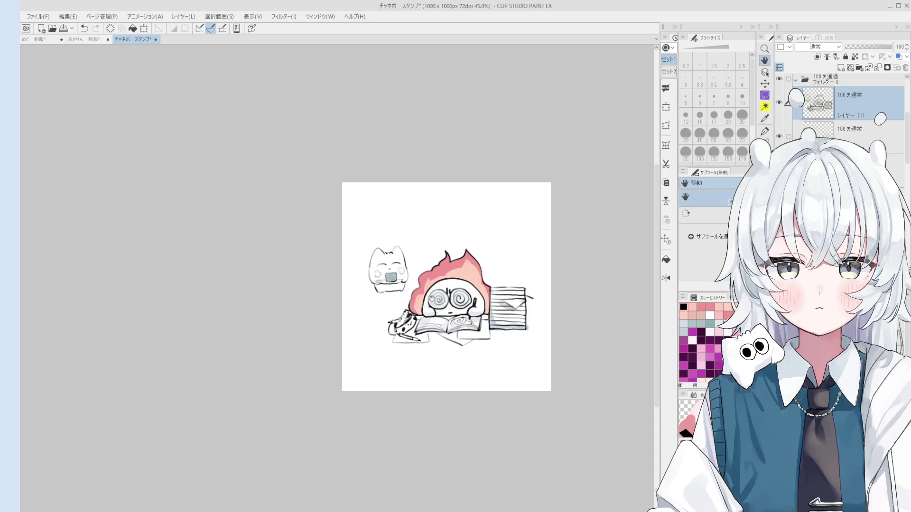
{"action": "key", "text": "o"}
{"action": "scroll", "coordinate": [425, 315], "scroll_direction": "up", "scroll_amount": 1}
{"action": "left_click", "coordinate": [423, 313]}
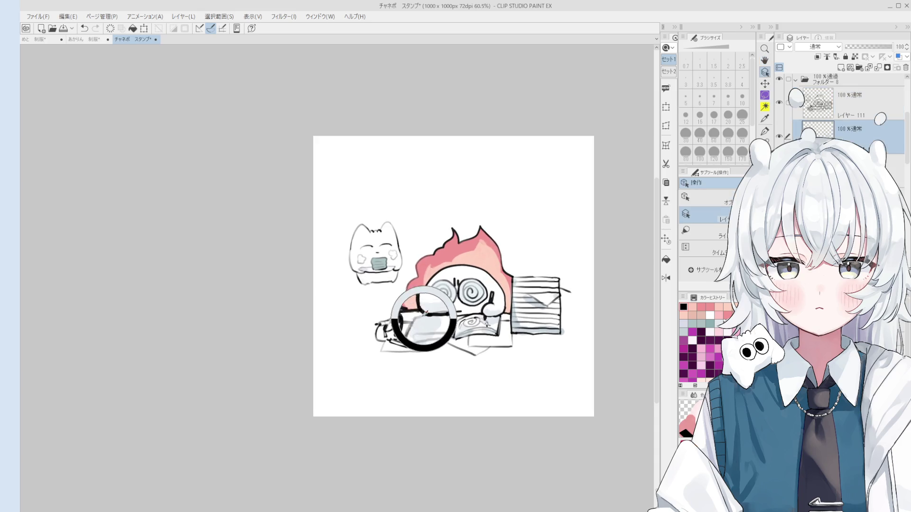
{"action": "key", "text": "b"}
{"action": "key", "text": "bracketleft"}
{"action": "key", "text": "bracketleft"}
{"action": "key", "text": "bracketleft"}
{"action": "left_click_drag", "start_coordinate": [367, 287], "coordinate": [393, 287]}
{"action": "key", "text": "ctrl+z"}
Lighten part of the cat's outline with sampled white and retry the shadow stroke beneath it
{"action": "left_click_drag", "start_coordinate": [361, 235], "coordinate": [364, 232]}
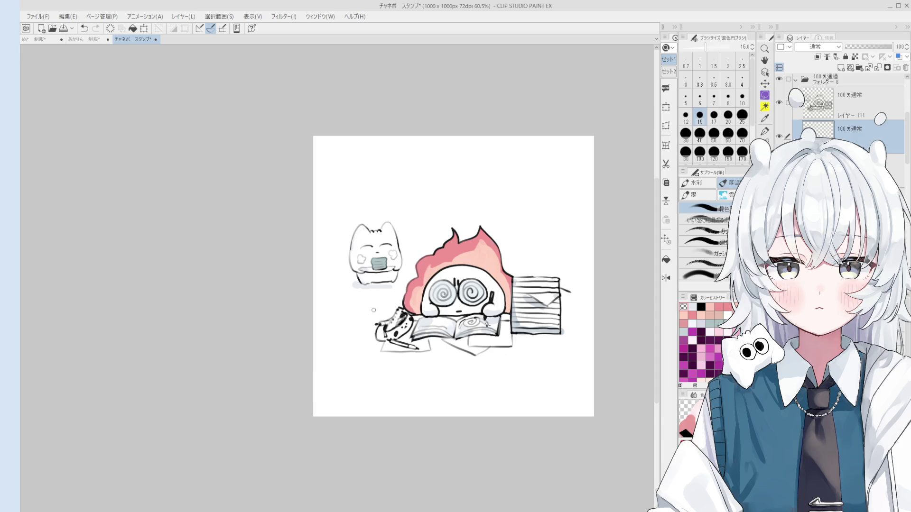
{"action": "scroll", "coordinate": [405, 262], "scroll_direction": "up", "scroll_amount": 2}
{"action": "left_click", "coordinate": [371, 292], "text": "alt"}
{"action": "scroll", "coordinate": [401, 292], "scroll_direction": "up", "scroll_amount": 2}
{"action": "mouse_move", "coordinate": [400, 293]}
{"action": "left_mouse_down"}
{"action": "mouse_move", "coordinate": [441, 293]}
{"action": "mouse_move", "coordinate": [425, 293]}
{"action": "left_mouse_up"}
{"action": "key", "text": "ctrl+z"}
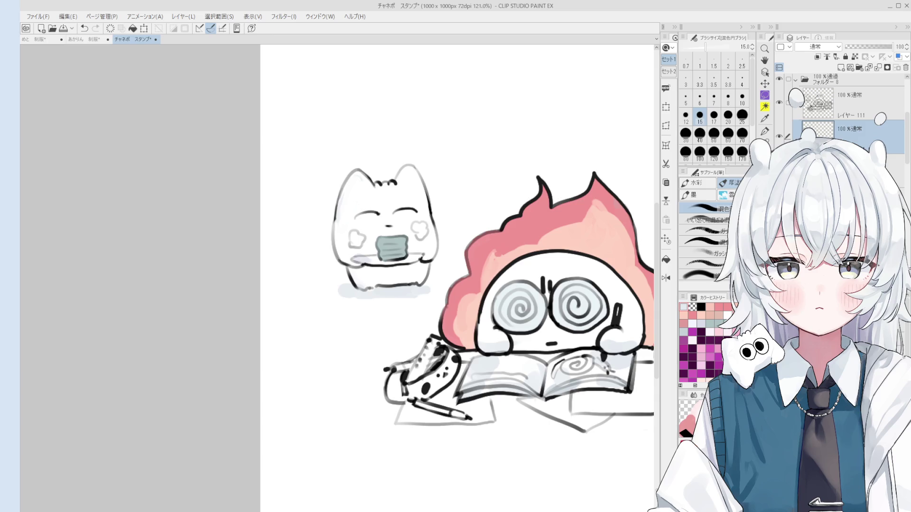
Sample pinks from the flame hair and blend them with a larger blending brush
{"action": "scroll", "coordinate": [516, 247], "scroll_direction": "down", "scroll_amount": 1}
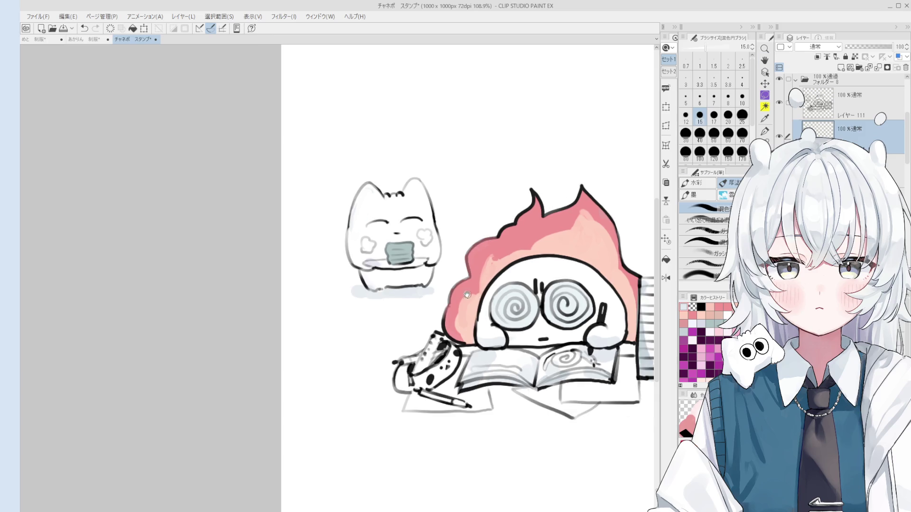
{"action": "key", "text": "o"}
{"action": "left_click", "coordinate": [515, 247], "text": "alt"}
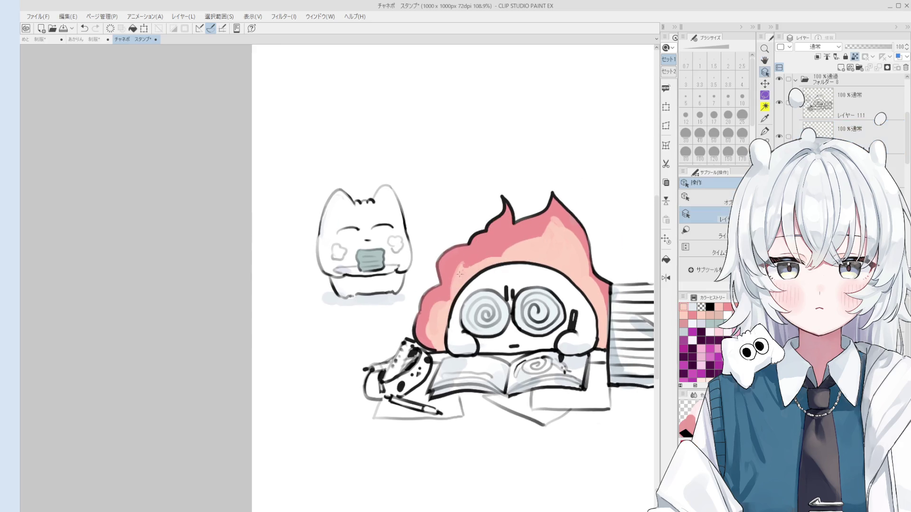
{"action": "key", "text": "b"}
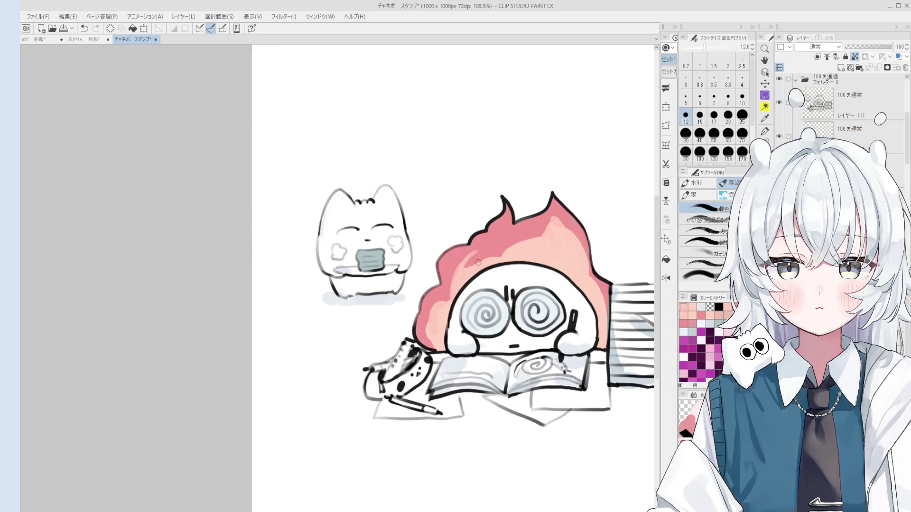
{"action": "left_click_drag", "start_coordinate": [472, 265], "coordinate": [470, 271]}
{"action": "scroll", "coordinate": [477, 250], "scroll_direction": "down", "scroll_amount": 1}
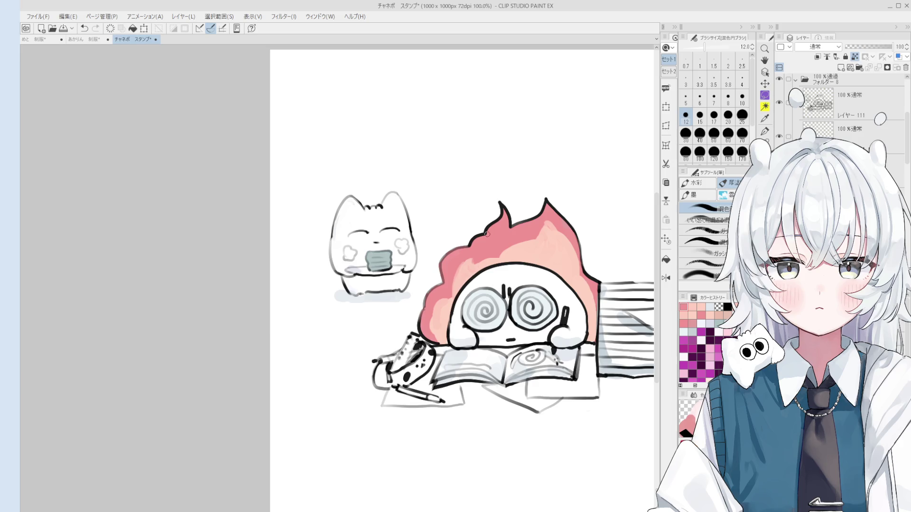
{"action": "left_click", "coordinate": [515, 254], "text": "alt"}
{"action": "key", "text": "bracketright"}
{"action": "key", "text": "bracketright"}
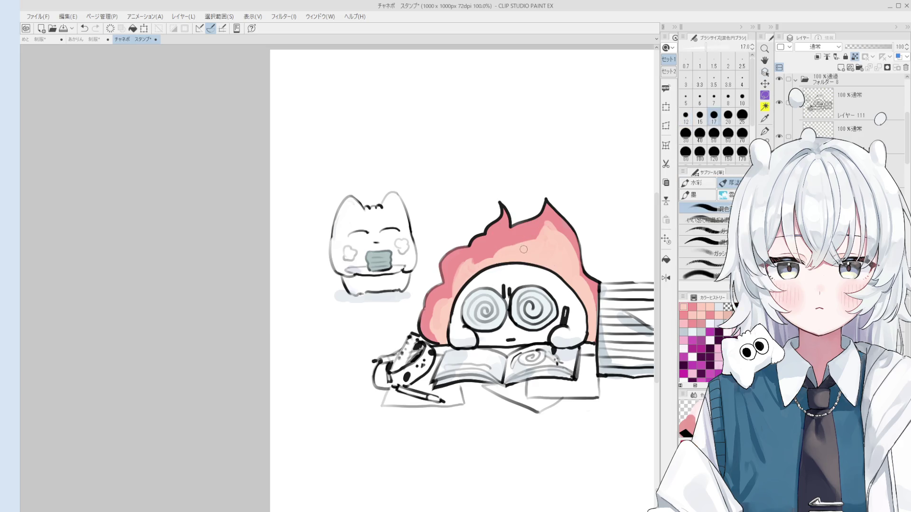
{"action": "scroll", "coordinate": [529, 248], "scroll_direction": "down", "scroll_amount": 1}
{"action": "scroll", "coordinate": [529, 248], "scroll_direction": "down", "scroll_amount": 1}
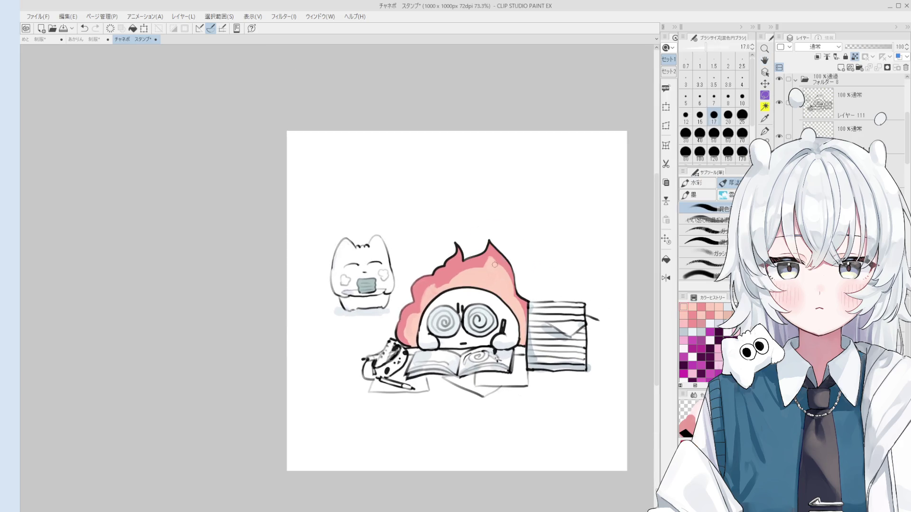
{"action": "left_click", "coordinate": [482, 260], "text": "alt"}
{"action": "key", "text": "ctrl+z"}
{"action": "scroll", "coordinate": [527, 317], "scroll_direction": "down", "scroll_amount": 1}
{"action": "key", "text": "ctrl+y"}
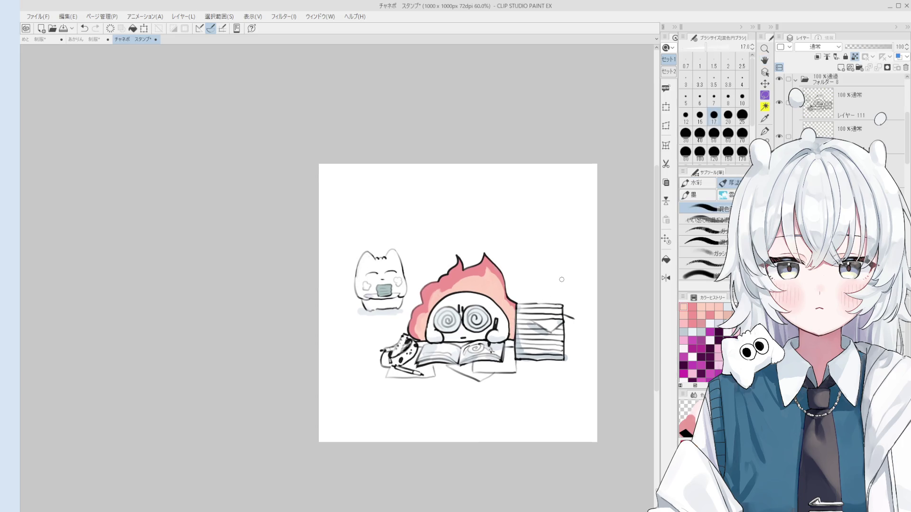
Select the drawing's layer and blend the shading around the book, spotted cat and pen at sizes 17–20
{"action": "key", "text": "o"}
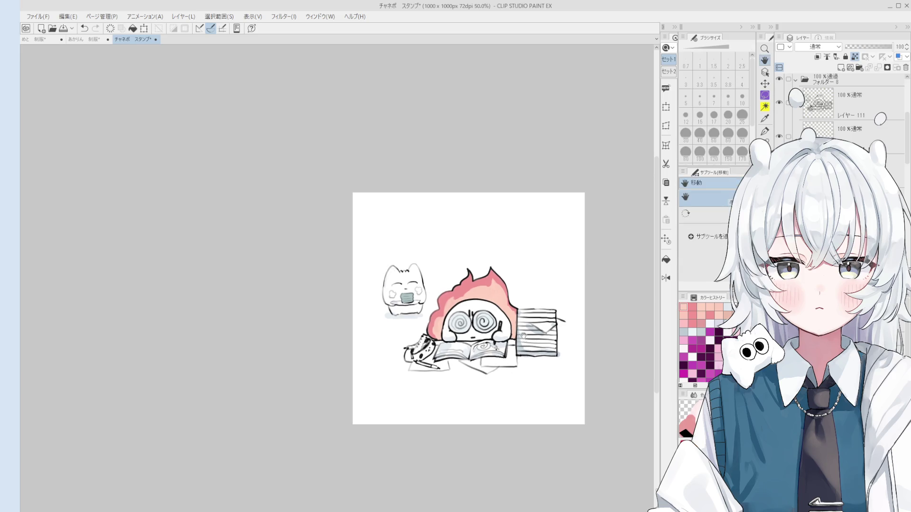
{"action": "left_click", "coordinate": [415, 322]}
{"action": "scroll", "coordinate": [415, 322], "scroll_direction": "up", "scroll_amount": 1}
{"action": "key", "text": "b"}
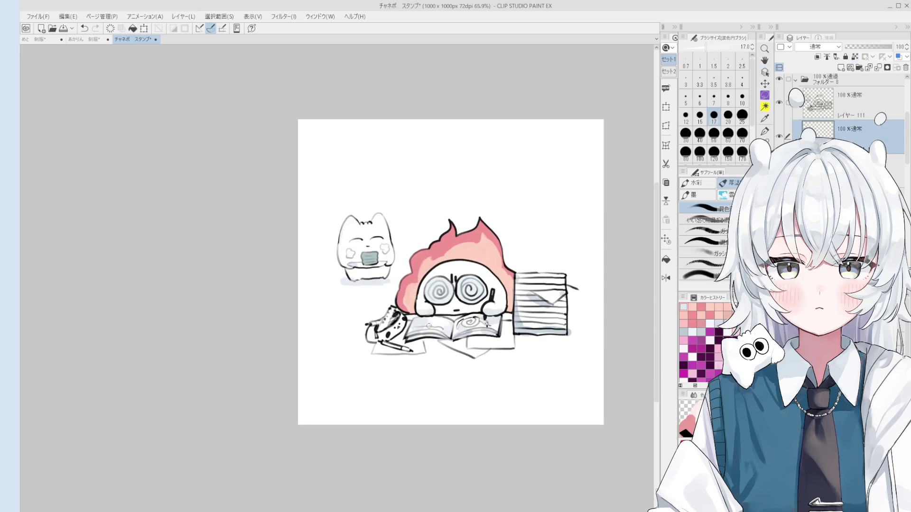
{"action": "left_click_drag", "start_coordinate": [482, 338], "coordinate": [502, 334]}
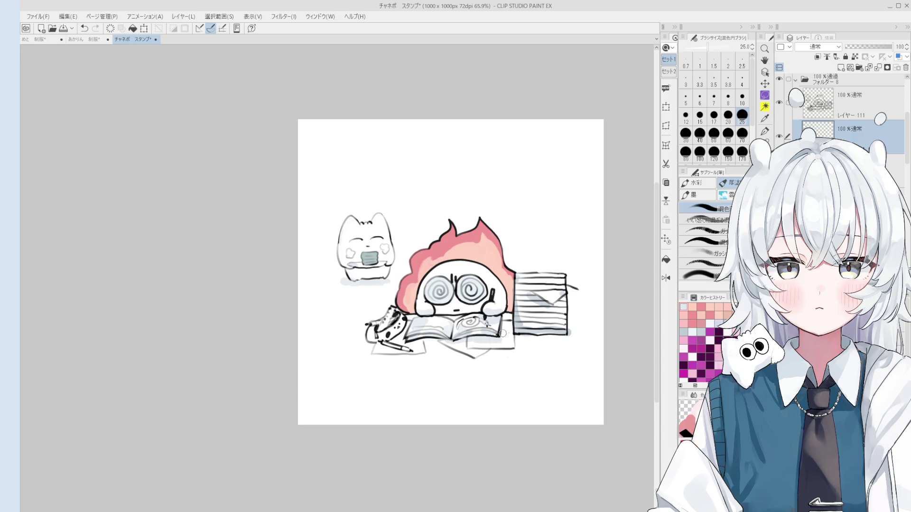
{"action": "left_click_drag", "start_coordinate": [405, 342], "coordinate": [407, 323]}
{"action": "key", "text": "ctrl+z"}
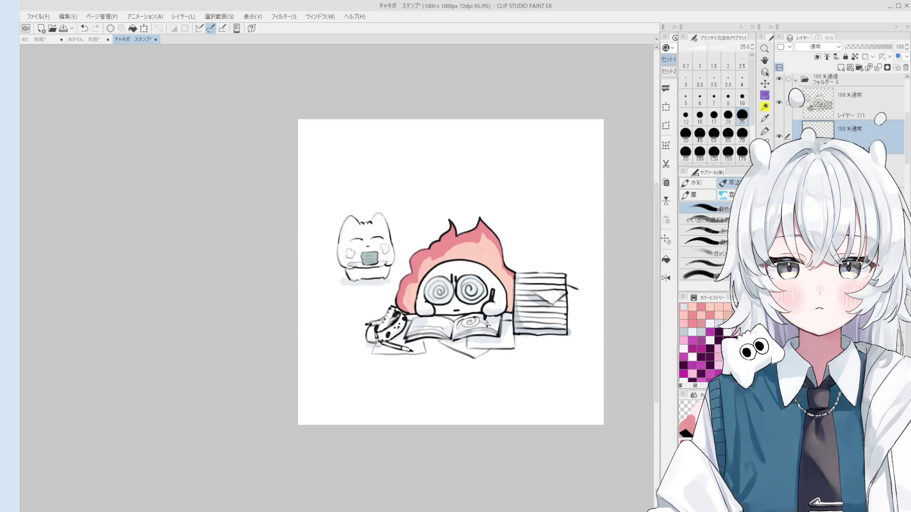
{"action": "key", "text": "bracketleft"}
{"action": "key", "text": "bracketleft"}
{"action": "left_click_drag", "start_coordinate": [382, 345], "coordinate": [409, 351]}
{"action": "key", "text": "bracketright"}
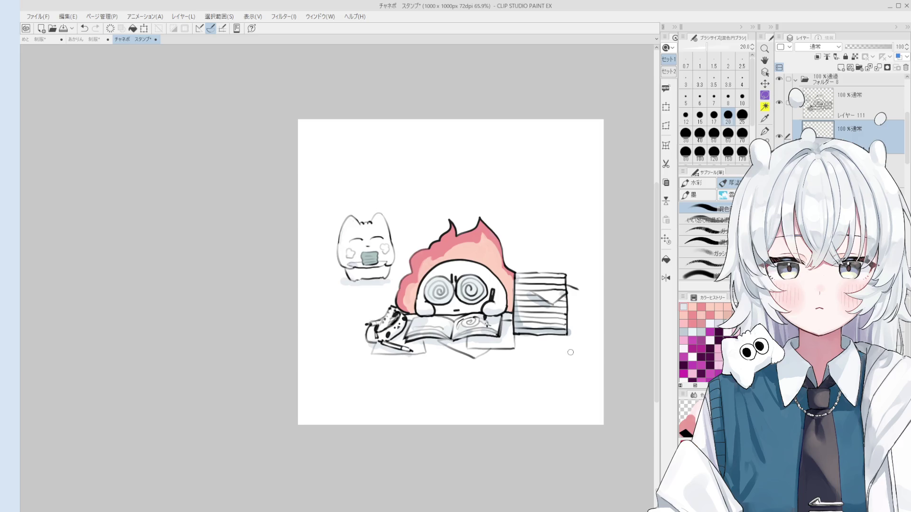
{"action": "left_click_drag", "start_coordinate": [570, 352], "coordinate": [536, 370]}
{"action": "scroll", "coordinate": [560, 346], "scroll_direction": "down", "scroll_amount": 1}
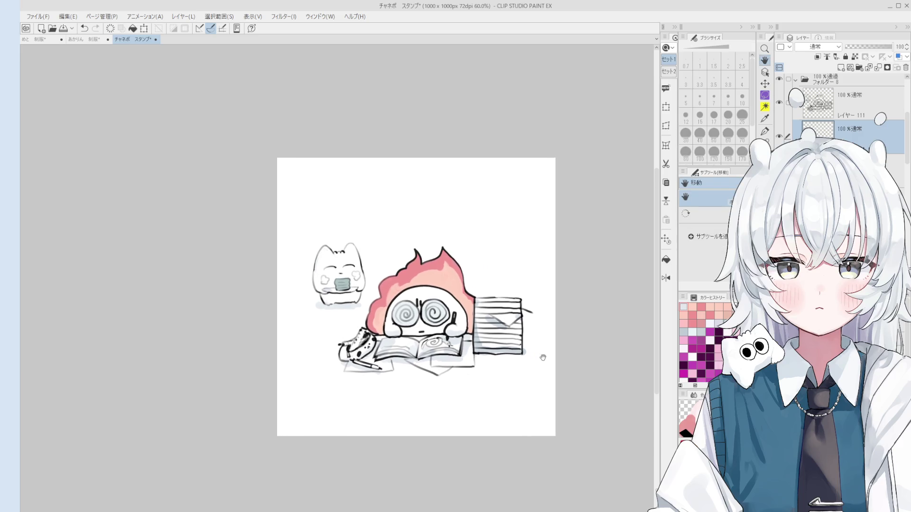
{"action": "scroll", "coordinate": [442, 336], "scroll_direction": "up", "scroll_amount": 2}
{"action": "scroll", "coordinate": [442, 336], "scroll_direction": "up", "scroll_amount": 1}
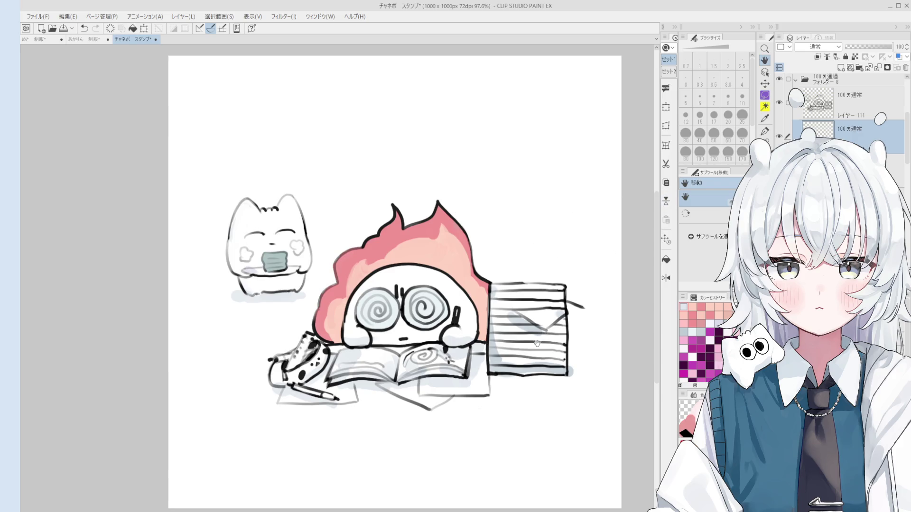
Select レイヤー 111 and extend the white cat's right eye line with a size-1.5 pen
{"action": "key", "text": "o"}
{"action": "scroll", "coordinate": [288, 229], "scroll_direction": "up", "scroll_amount": 2}
{"action": "left_click", "coordinate": [288, 229]}
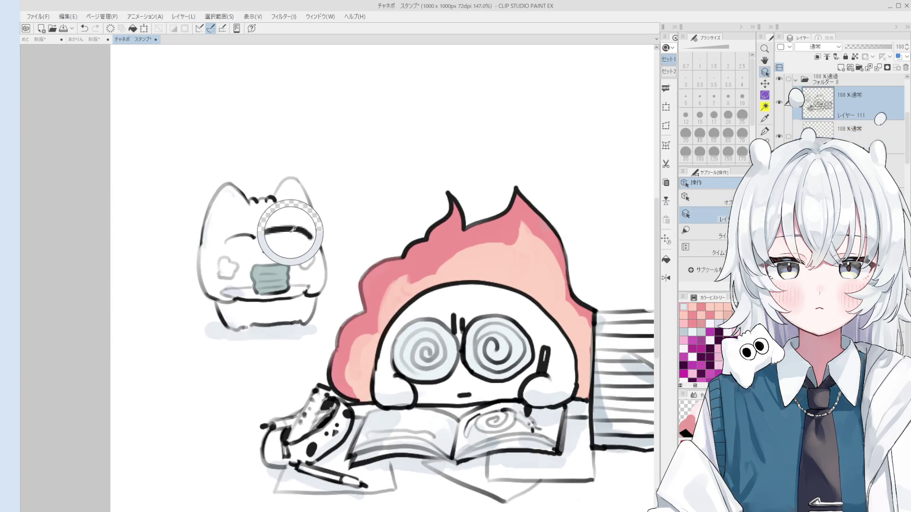
{"action": "key", "text": "e"}
{"action": "scroll", "coordinate": [295, 226], "scroll_direction": "up", "scroll_amount": 1}
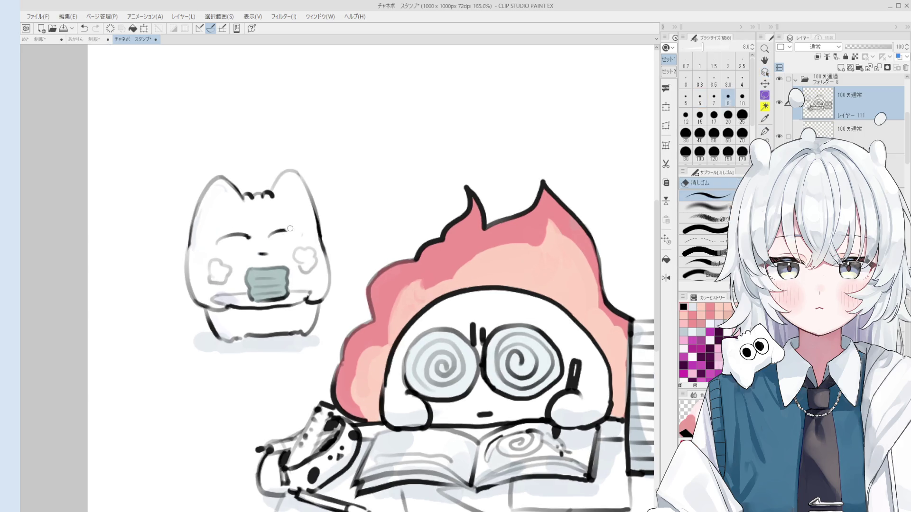
{"action": "key", "text": "p"}
{"action": "key", "text": "bracketleft"}
{"action": "key", "text": "bracketleft"}
{"action": "key", "text": "bracketleft"}
{"action": "left_click_drag", "start_coordinate": [288, 233], "coordinate": [297, 233]}
{"action": "scroll", "coordinate": [297, 233], "scroll_direction": "up", "scroll_amount": 2}
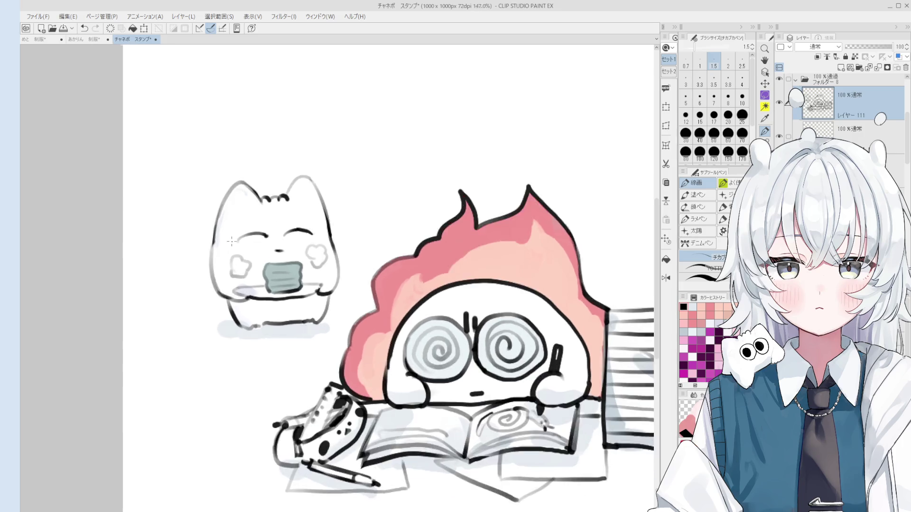
{"action": "key", "text": "ctrl+z"}
Draw a small size-2.0 line near the cat's left eye, then move to the layer below
{"action": "key", "text": "bracketright"}
{"action": "left_click_drag", "start_coordinate": [239, 240], "coordinate": [256, 228]}
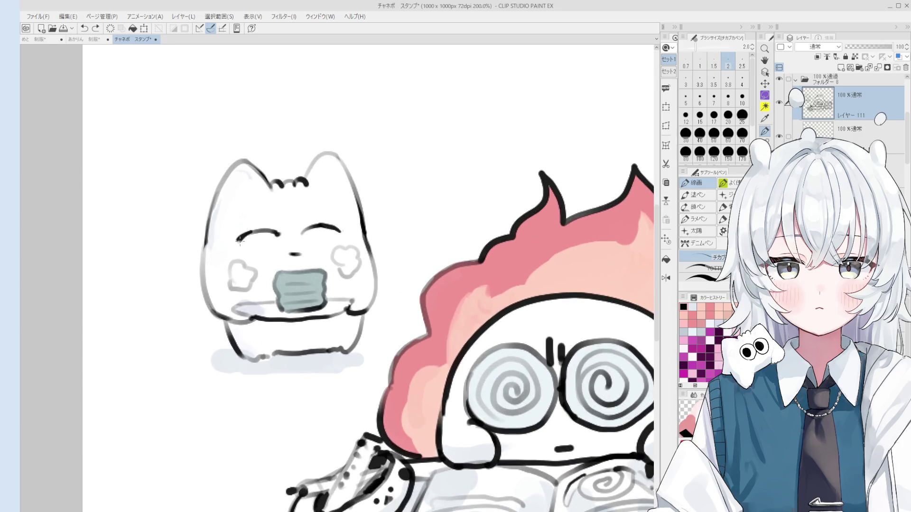
{"action": "scroll", "coordinate": [260, 232], "scroll_direction": "down", "scroll_amount": 1}
{"action": "key", "text": "e"}
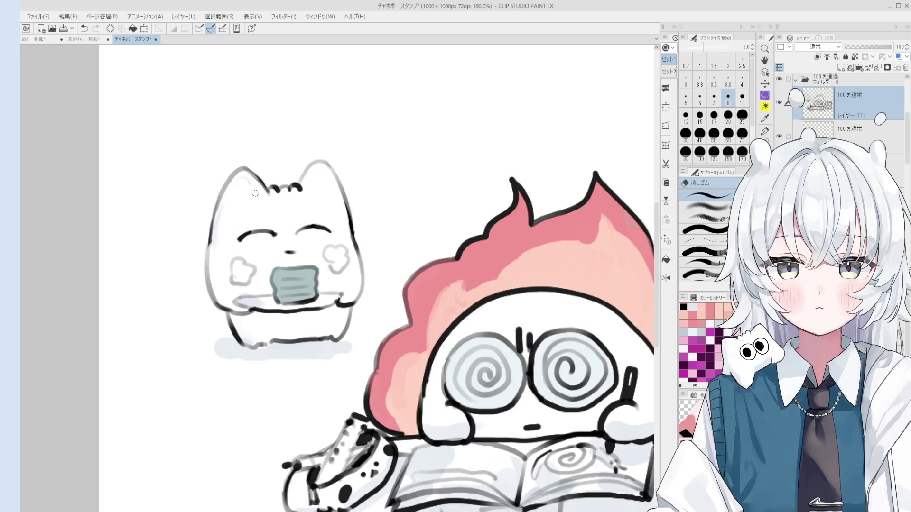
{"action": "key", "text": "alt+bracketleft"}
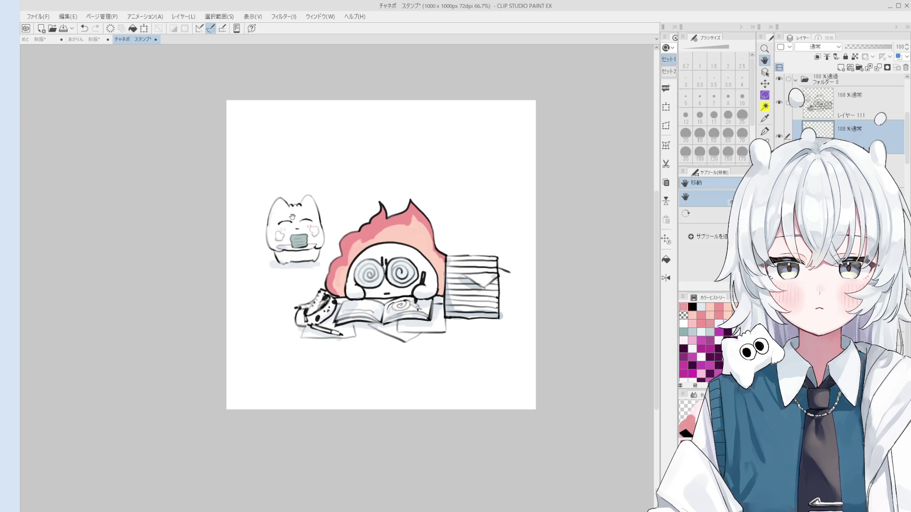
Reposition the sticker view and select レイヤー 111 from the drawing
{"action": "left_click_drag", "start_coordinate": [398, 252], "coordinate": [382, 245]}
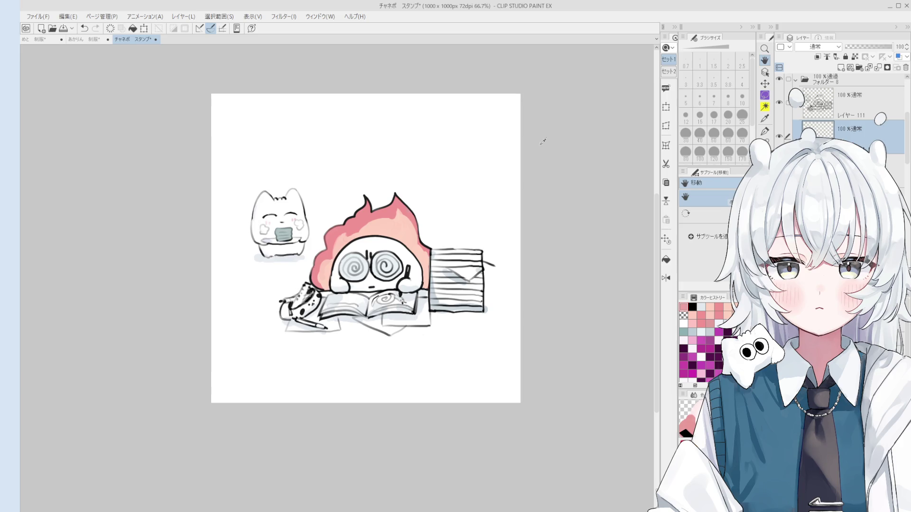
{"action": "scroll", "coordinate": [370, 154], "scroll_direction": "up", "scroll_amount": 1}
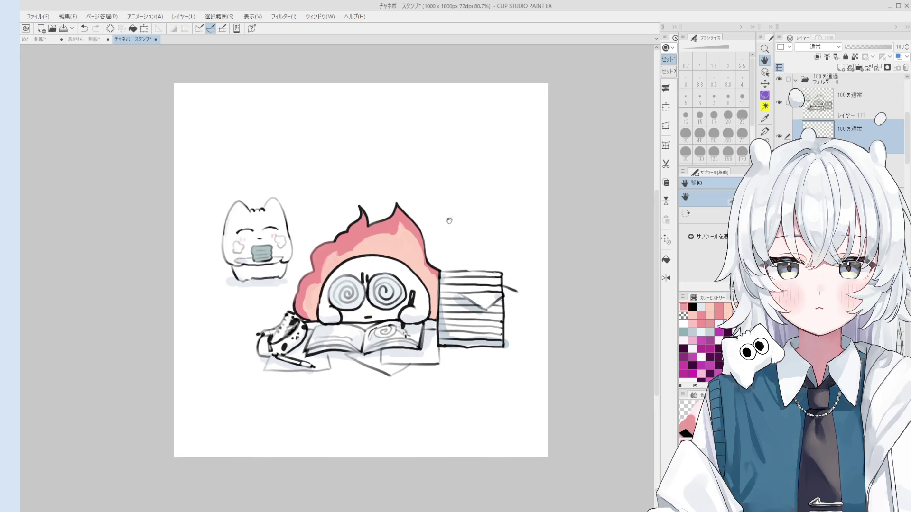
{"action": "left_click_drag", "start_coordinate": [454, 291], "coordinate": [471, 323]}
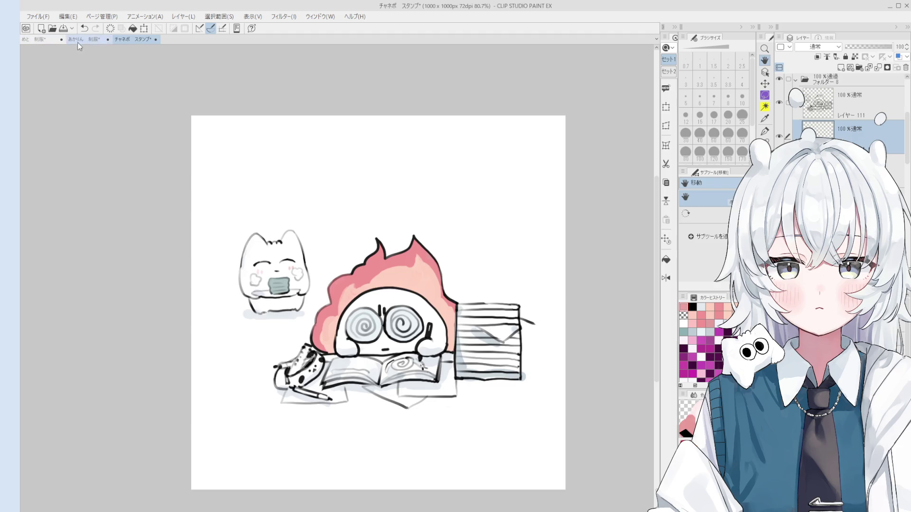
{"action": "key", "text": "o"}
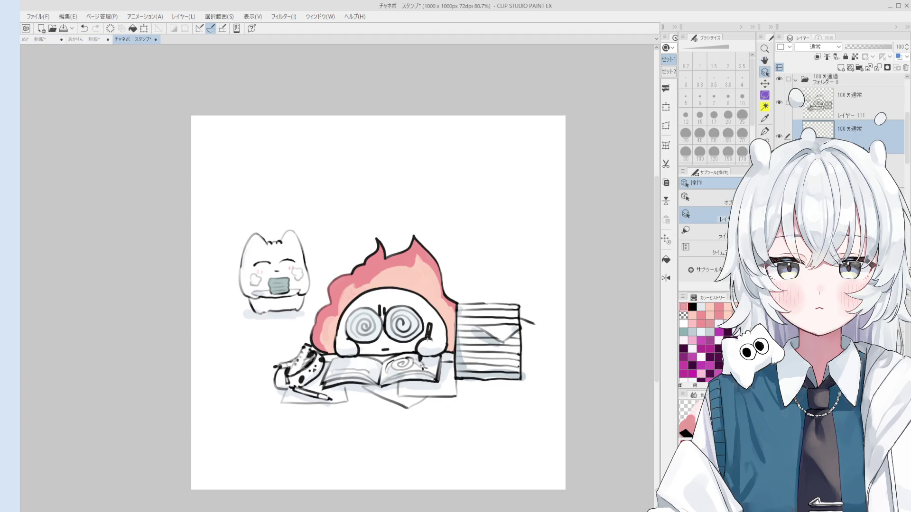
{"action": "left_click", "coordinate": [417, 327]}
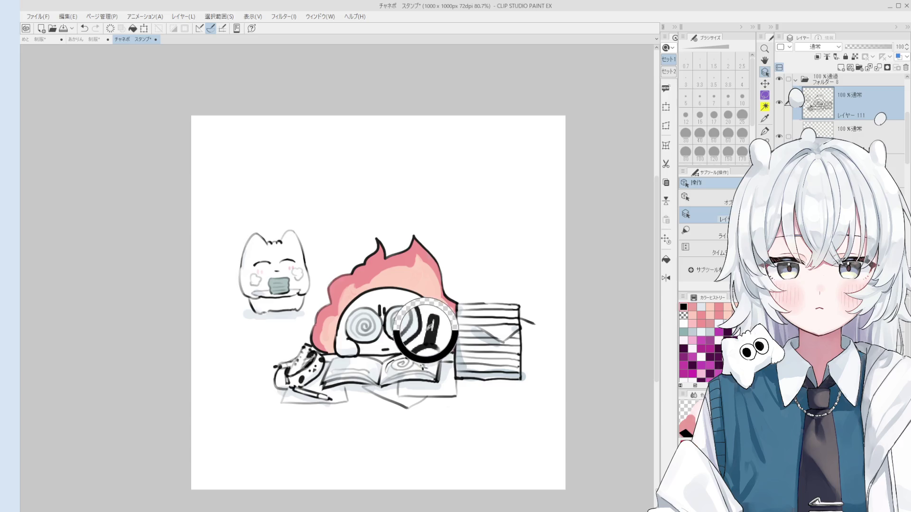
Switch over to the 制服 illustration document
{"action": "key", "text": "h"}
{"action": "left_click_drag", "start_coordinate": [384, 322], "coordinate": [385, 327]}
{"action": "key", "text": "ctrl+Tab"}
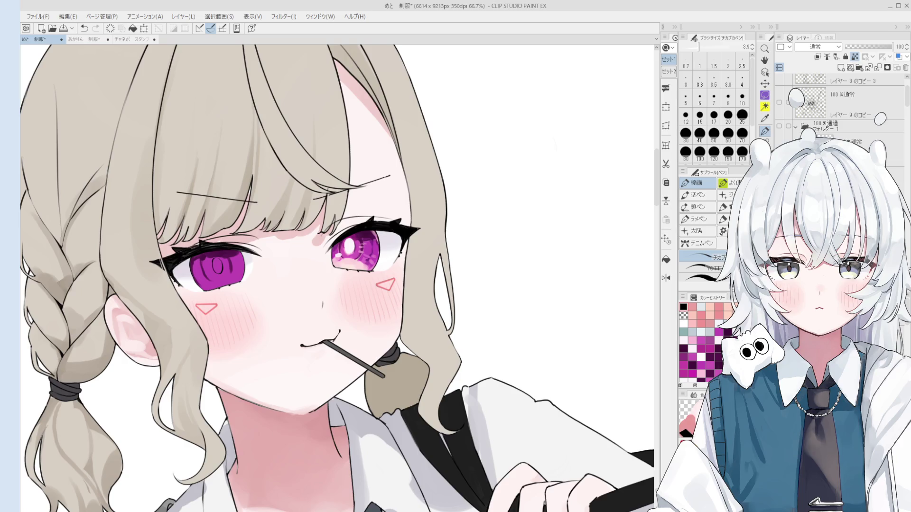
Handwrite トイレ with the size-6 YOTTI PEN beside the girl's hair, then return to the チカブペン
{"action": "key", "text": "period"}
{"action": "mouse_move", "coordinate": [476, 265]}
{"action": "left_mouse_down"}
{"action": "mouse_move", "coordinate": [487, 296]}
{"action": "mouse_move", "coordinate": [497, 280]}
{"action": "left_mouse_up"}
{"action": "mouse_move", "coordinate": [504, 271]}
{"action": "left_mouse_down"}
{"action": "mouse_move", "coordinate": [505, 283]}
{"action": "mouse_move", "coordinate": [524, 269]}
{"action": "left_mouse_up"}
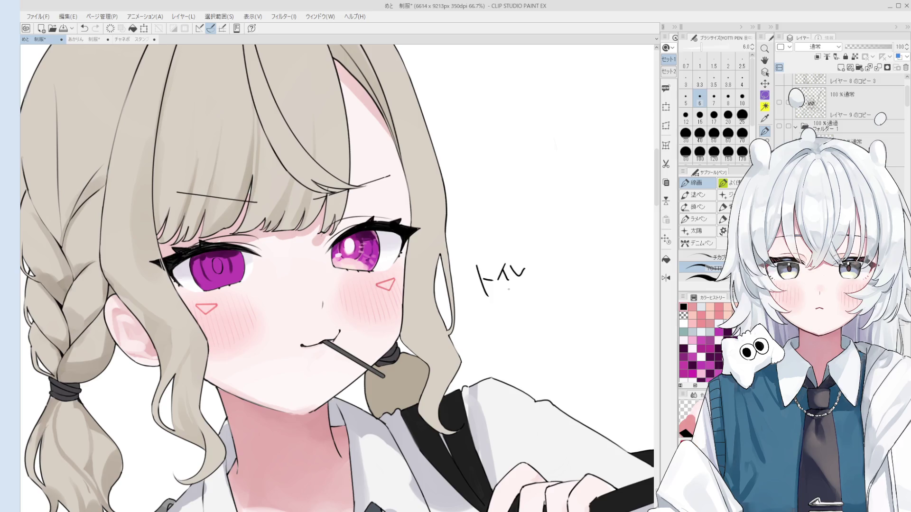
{"action": "key", "text": "comma"}
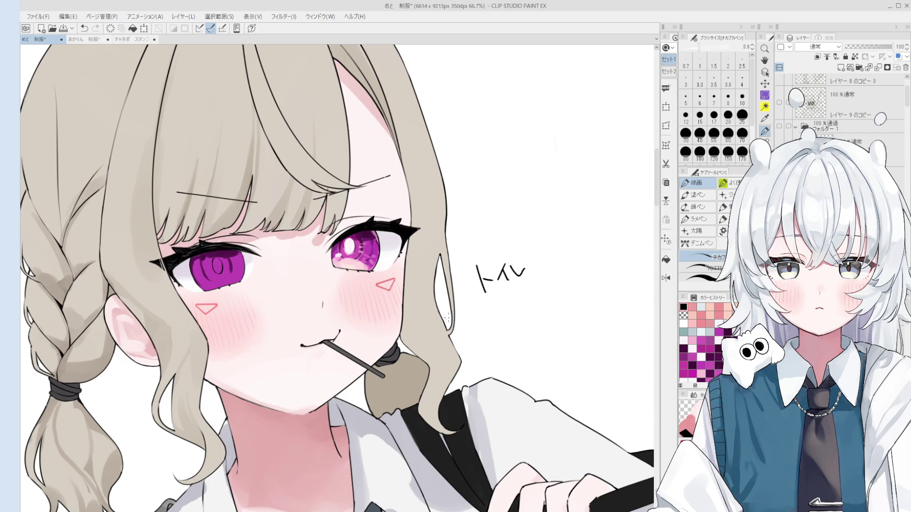
Zoom in on the right eye and repaint its white highlight with the blending brush at size 20
{"action": "key", "text": "o"}
{"action": "scroll", "coordinate": [363, 243], "scroll_direction": "up", "scroll_amount": 2}
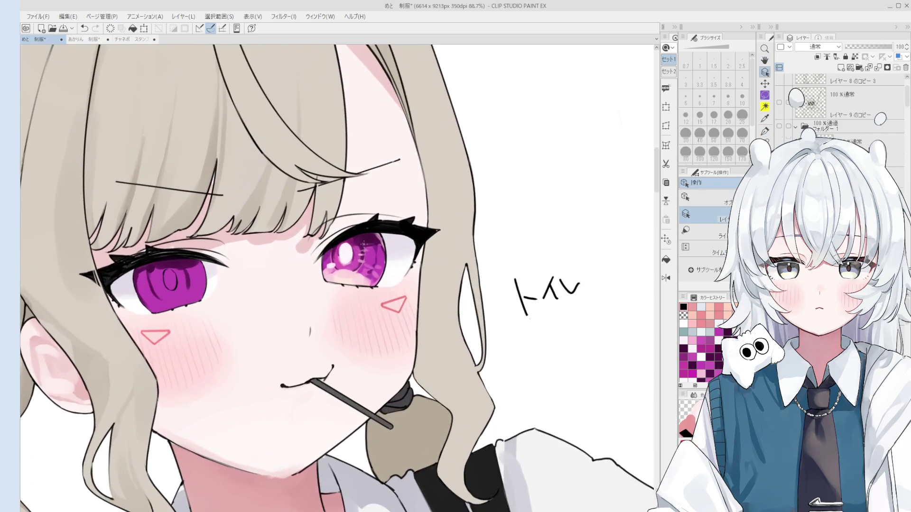
{"action": "key", "text": "h"}
{"action": "scroll", "coordinate": [386, 313], "scroll_direction": "up", "scroll_amount": 2}
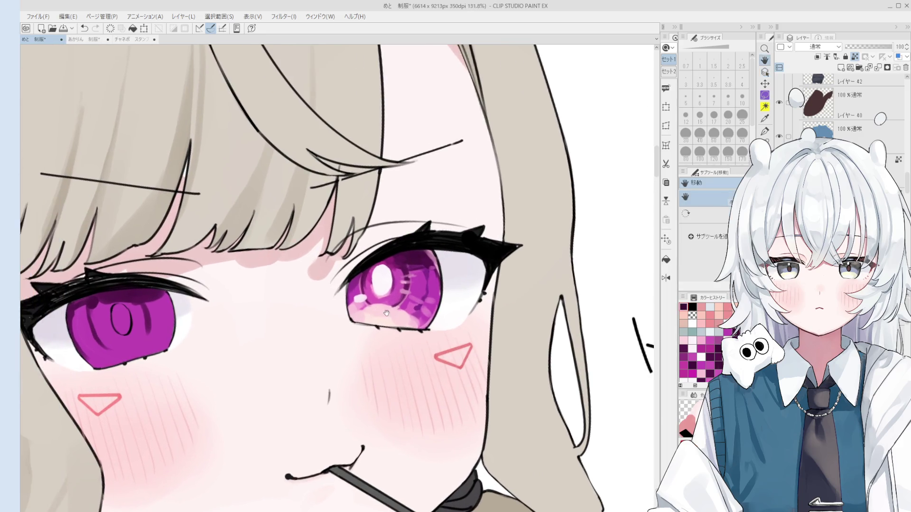
{"action": "key", "text": "b"}
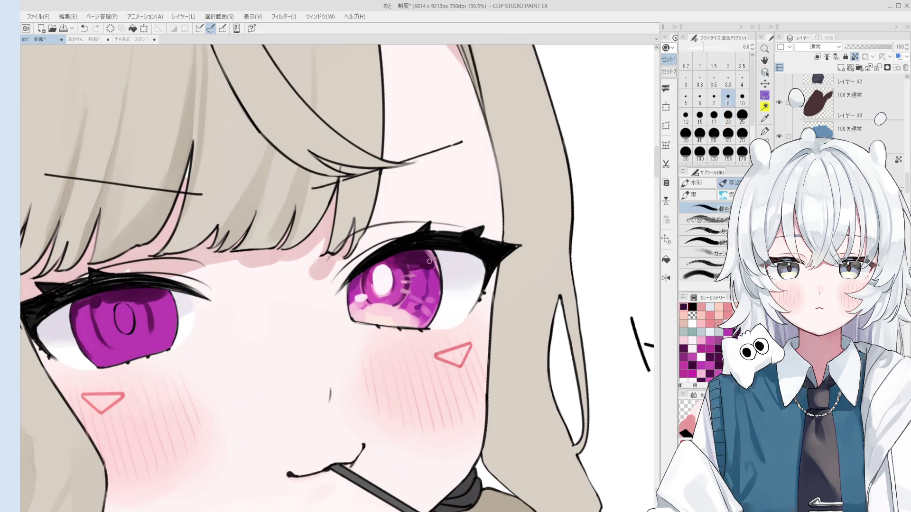
{"action": "scroll", "coordinate": [429, 262], "scroll_direction": "up", "scroll_amount": 1}
{"action": "scroll", "coordinate": [432, 256], "scroll_direction": "up", "scroll_amount": 1}
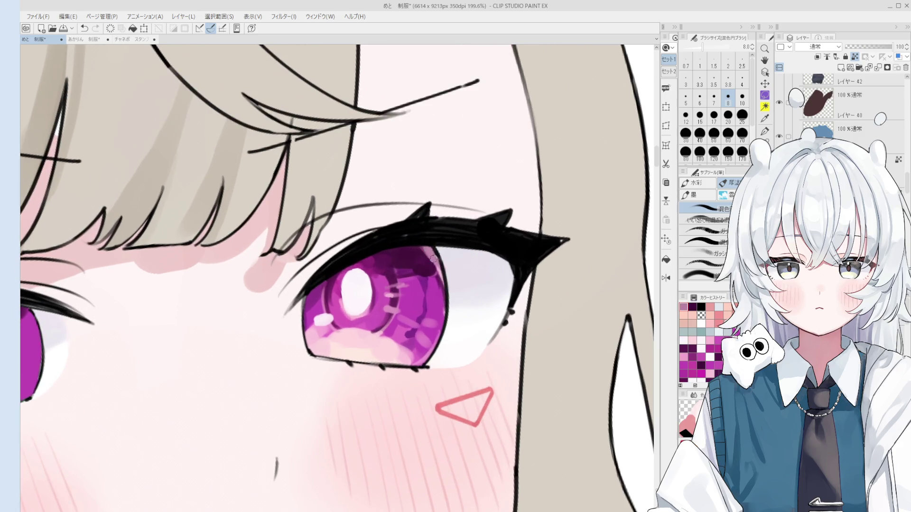
{"action": "scroll", "coordinate": [439, 275], "scroll_direction": "down", "scroll_amount": 3}
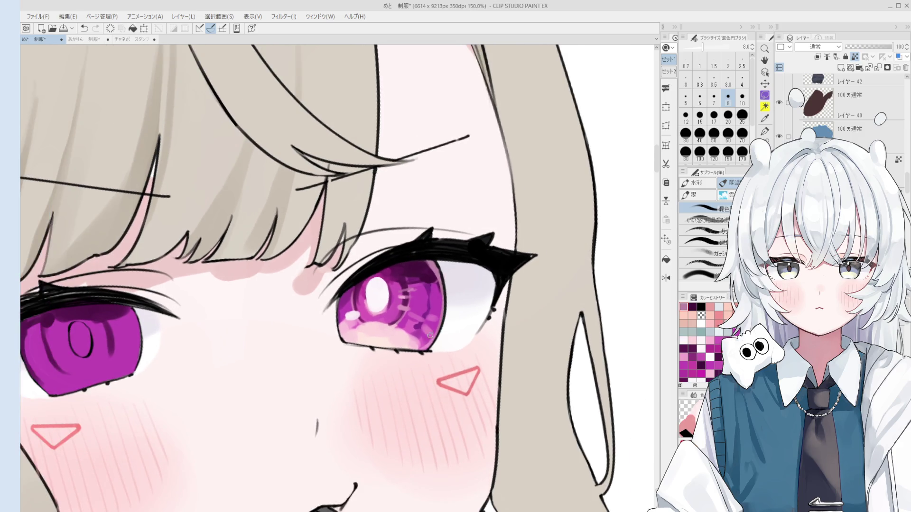
{"action": "left_click_drag", "start_coordinate": [422, 346], "coordinate": [446, 334]}
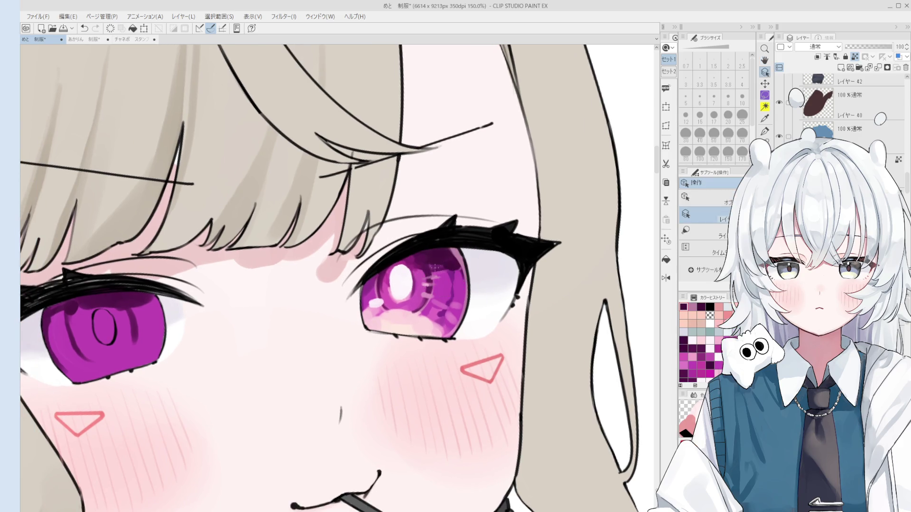
{"action": "left_click_drag", "start_coordinate": [406, 291], "coordinate": [451, 299]}
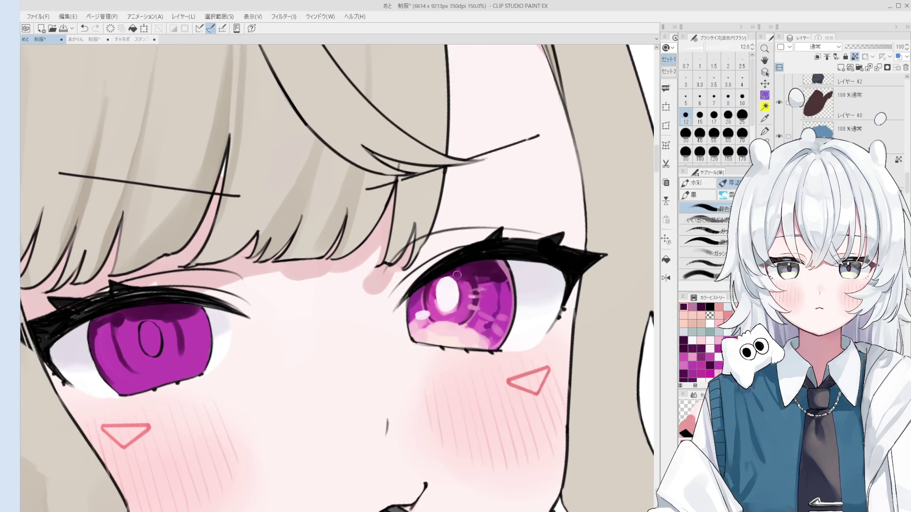
{"action": "key", "text": "bracketright"}
{"action": "key", "text": "bracketright"}
{"action": "key", "text": "bracketright"}
{"action": "left_click_drag", "start_coordinate": [448, 273], "coordinate": [446, 290]}
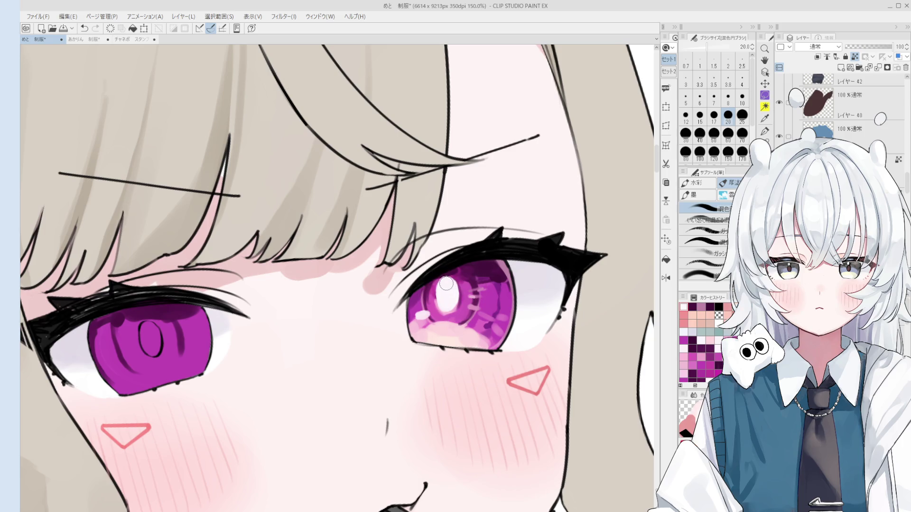
{"action": "left_click_drag", "start_coordinate": [433, 320], "coordinate": [439, 310]}
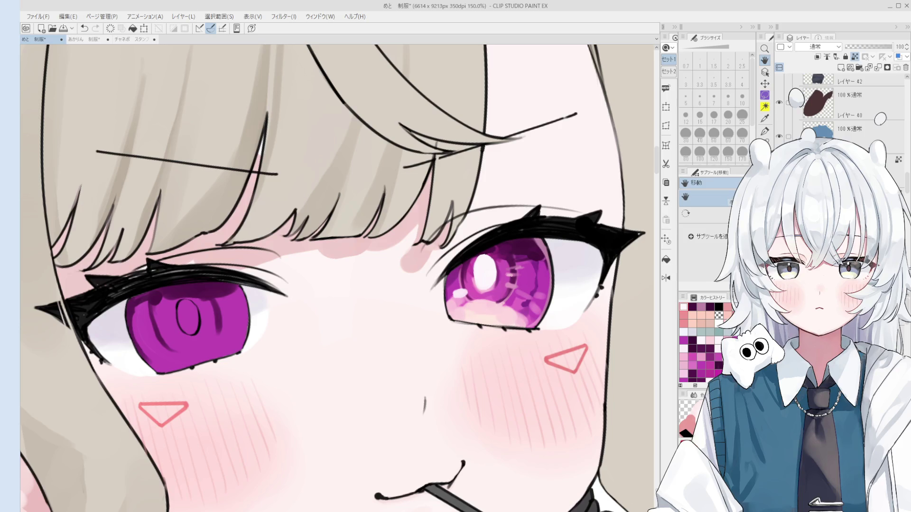
On the left iris layer, sample its purple and paint the upper iris at brush size 15
{"action": "scroll", "coordinate": [235, 332], "scroll_direction": "up", "scroll_amount": 5}
{"action": "left_click", "coordinate": [233, 341], "text": "ctrl+shift"}
{"action": "key", "text": "e"}
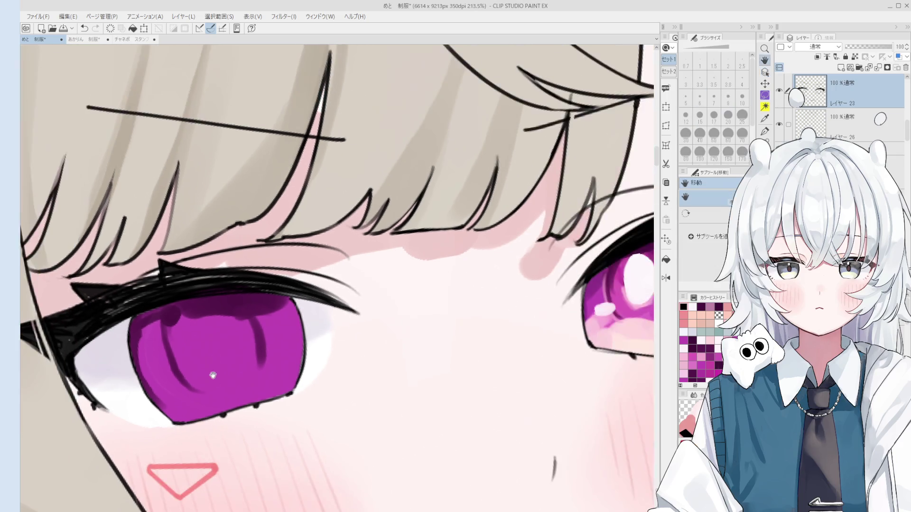
{"action": "scroll", "coordinate": [204, 309], "scroll_direction": "down", "scroll_amount": 3}
{"action": "left_click", "coordinate": [256, 298], "text": "ctrl+shift"}
{"action": "left_click", "coordinate": [257, 298], "text": "alt"}
{"action": "key", "text": "b"}
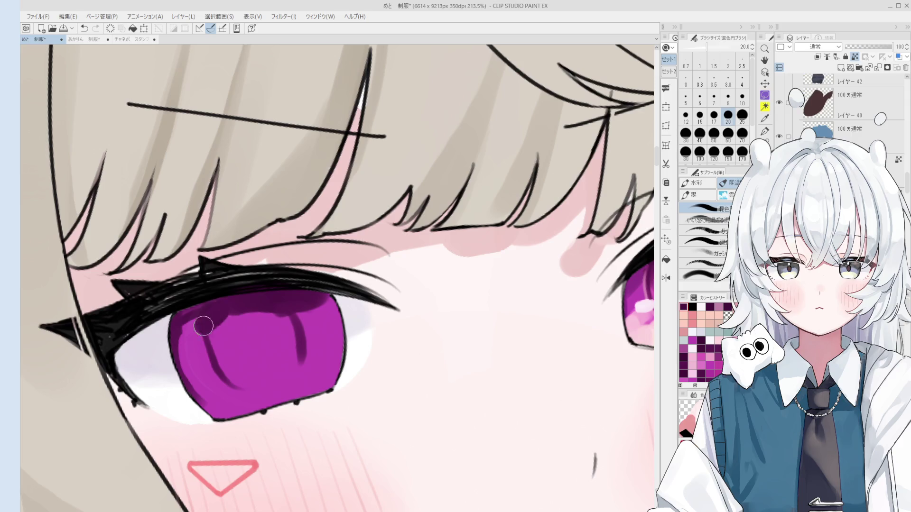
{"action": "key", "text": "bracketleft"}
{"action": "mouse_move", "coordinate": [193, 315]}
{"action": "left_mouse_down"}
{"action": "mouse_move", "coordinate": [193, 332]}
{"action": "mouse_move", "coordinate": [256, 295]}
{"action": "mouse_move", "coordinate": [225, 315]}
{"action": "left_mouse_up"}
Sample a dark purple and repaint the top of the left iris at size 20
{"action": "key", "text": "bracketright"}
{"action": "left_click", "coordinate": [197, 341], "text": "alt"}
{"action": "scroll", "coordinate": [235, 334], "scroll_direction": "down", "scroll_amount": 1}
{"action": "scroll", "coordinate": [234, 334], "scroll_direction": "down", "scroll_amount": 3}
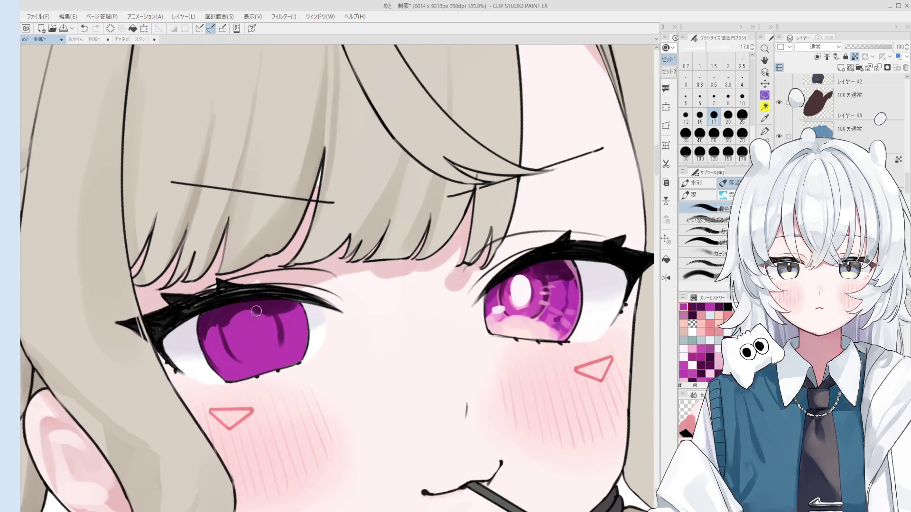
{"action": "left_click", "coordinate": [242, 322], "text": "alt"}
{"action": "key", "text": "bracketright"}
{"action": "left_click_drag", "start_coordinate": [251, 316], "coordinate": [257, 303]}
Paint a dark purple streak down the left iris with a size-10 brush
{"action": "key", "text": "bracketleft"}
{"action": "key", "text": "bracketleft"}
{"action": "key", "text": "bracketleft"}
{"action": "scroll", "coordinate": [283, 343], "scroll_direction": "up", "scroll_amount": 1}
{"action": "key", "text": "bracketright"}
{"action": "key", "text": "bracketright"}
{"action": "key", "text": "bracketright"}
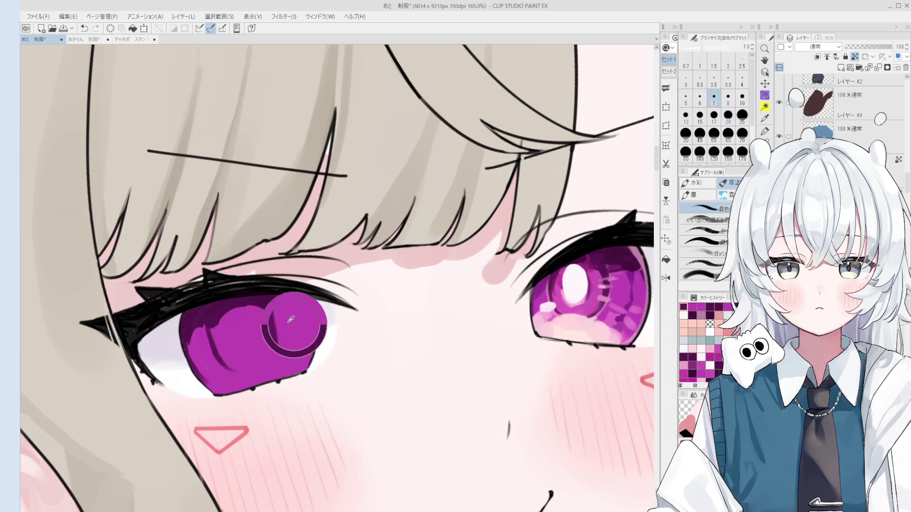
{"action": "left_click_drag", "start_coordinate": [284, 313], "coordinate": [282, 353]}
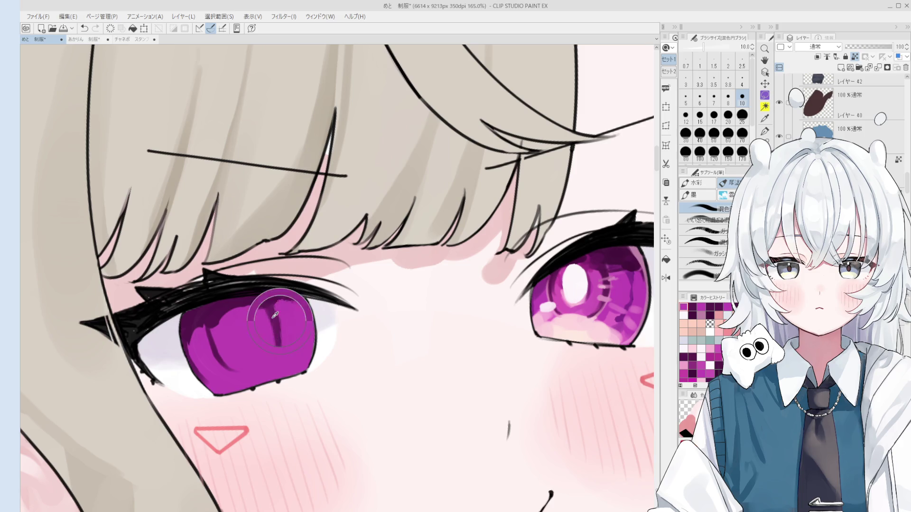
{"action": "scroll", "coordinate": [266, 353], "scroll_direction": "down", "scroll_amount": 1}
{"action": "left_click_drag", "start_coordinate": [275, 306], "coordinate": [279, 352]}
{"action": "scroll", "coordinate": [277, 352], "scroll_direction": "down", "scroll_amount": 2}
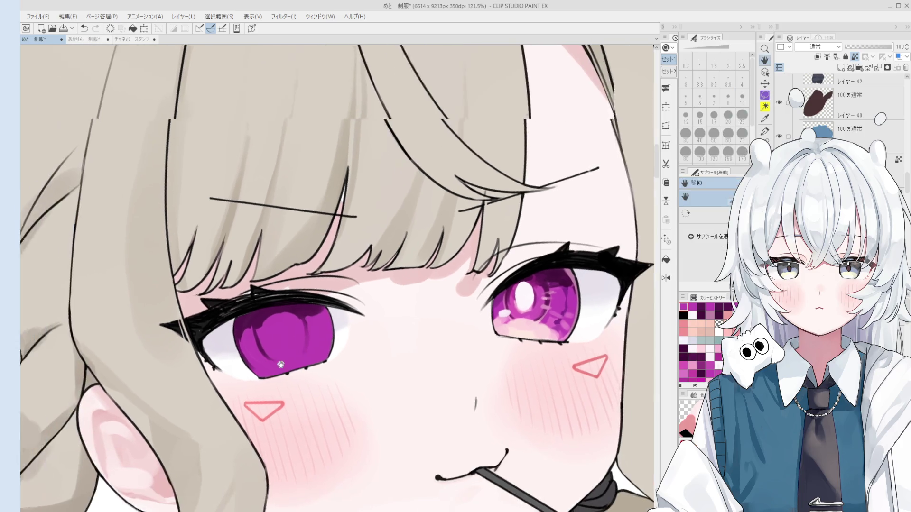
{"action": "key", "text": "o"}
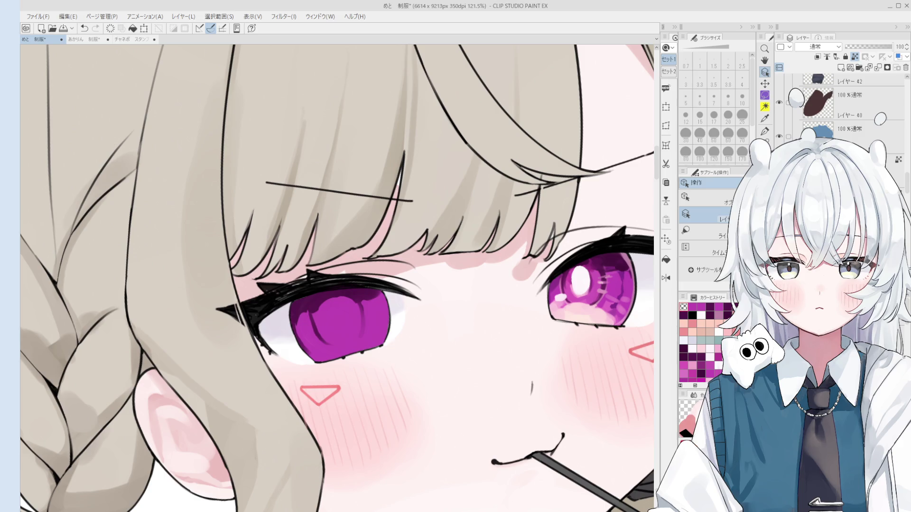
Paint a light pink glow across the bottom of the left iris at brush sizes 25–40
{"action": "key", "text": "h"}
{"action": "scroll", "coordinate": [358, 342], "scroll_direction": "up", "scroll_amount": 3}
{"action": "key", "text": "b"}
{"action": "mouse_move", "coordinate": [351, 340]}
{"action": "left_mouse_down"}
{"action": "mouse_move", "coordinate": [321, 356]}
{"action": "mouse_move", "coordinate": [377, 345]}
{"action": "mouse_move", "coordinate": [334, 353]}
{"action": "left_mouse_up"}
{"action": "key", "text": "bracketright"}
{"action": "key", "text": "bracketright"}
{"action": "key", "text": "bracketright"}
{"action": "scroll", "coordinate": [351, 350], "scroll_direction": "down", "scroll_amount": 3}
{"action": "key", "text": "bracketright"}
{"action": "key", "text": "bracketright"}
{"action": "left_click", "coordinate": [571, 315], "text": "alt"}
{"action": "key", "text": "bracketleft"}
{"action": "key", "text": "bracketleft"}
{"action": "key", "text": "bracketleft"}
{"action": "key", "text": "bracketright"}
{"action": "key", "text": "bracketright"}
{"action": "key", "text": "bracketright"}
{"action": "left_click", "coordinate": [349, 341], "text": "alt"}
{"action": "left_click_drag", "start_coordinate": [351, 341], "coordinate": [375, 342]}
Paint a larger white highlight in the left iris at size 10, undoing a stray white mark
{"action": "key", "text": "bracketleft"}
{"action": "key", "text": "bracketleft"}
{"action": "key", "text": "bracketleft"}
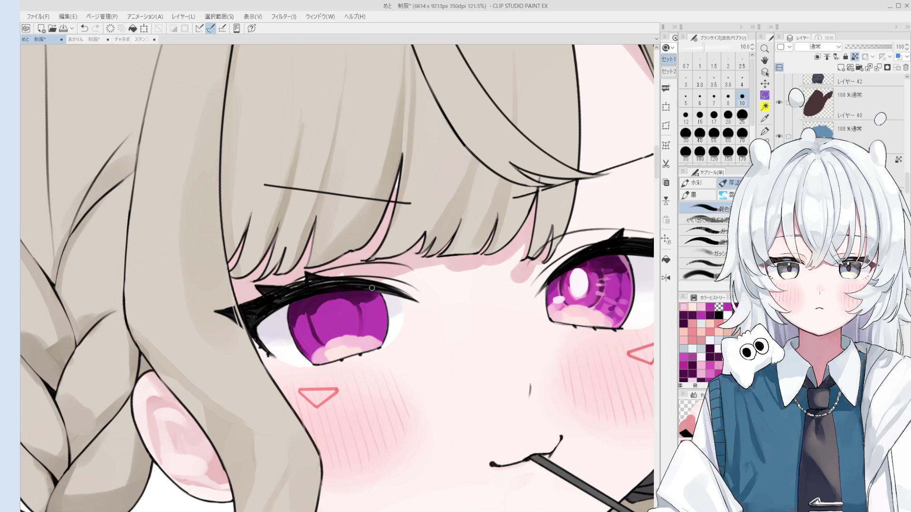
{"action": "scroll", "coordinate": [377, 313], "scroll_direction": "down", "scroll_amount": 2}
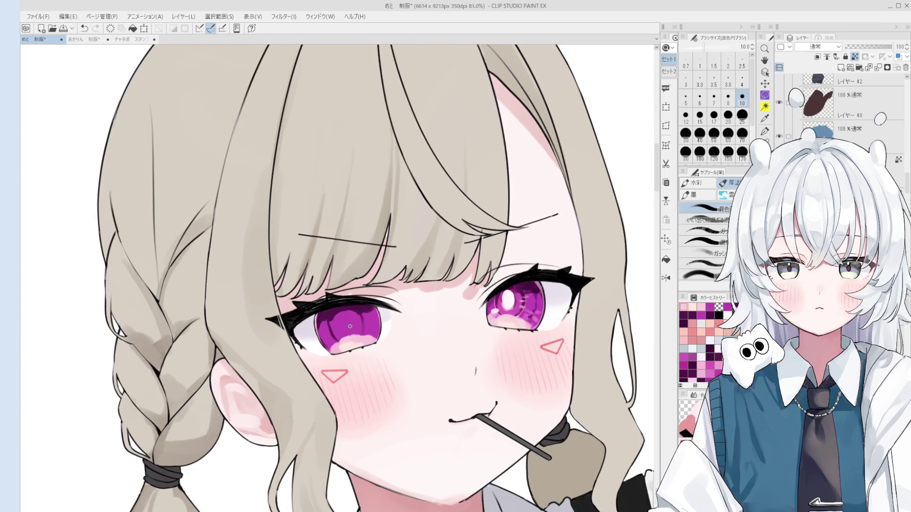
{"action": "left_click_drag", "start_coordinate": [502, 303], "coordinate": [510, 308]}
{"action": "key", "text": "ctrl+z"}
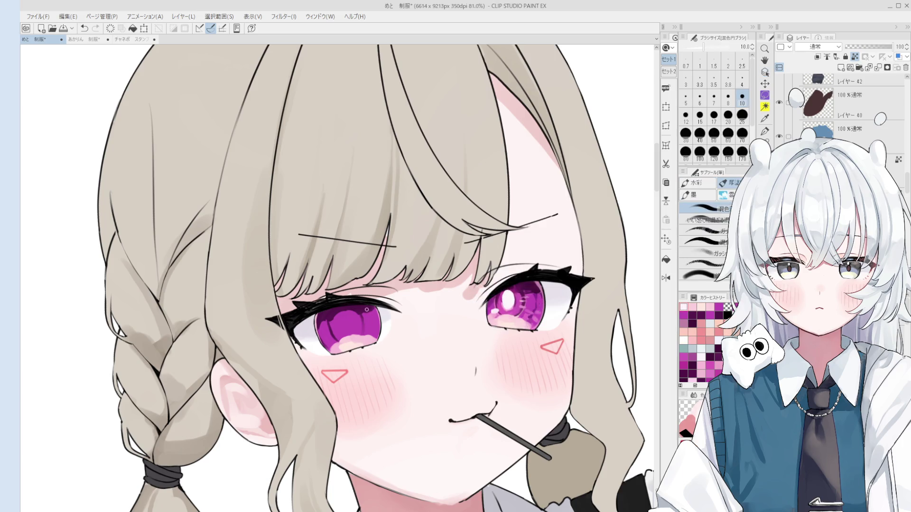
{"action": "left_click_drag", "start_coordinate": [346, 323], "coordinate": [349, 321]}
{"action": "scroll", "coordinate": [356, 313], "scroll_direction": "up", "scroll_amount": 1}
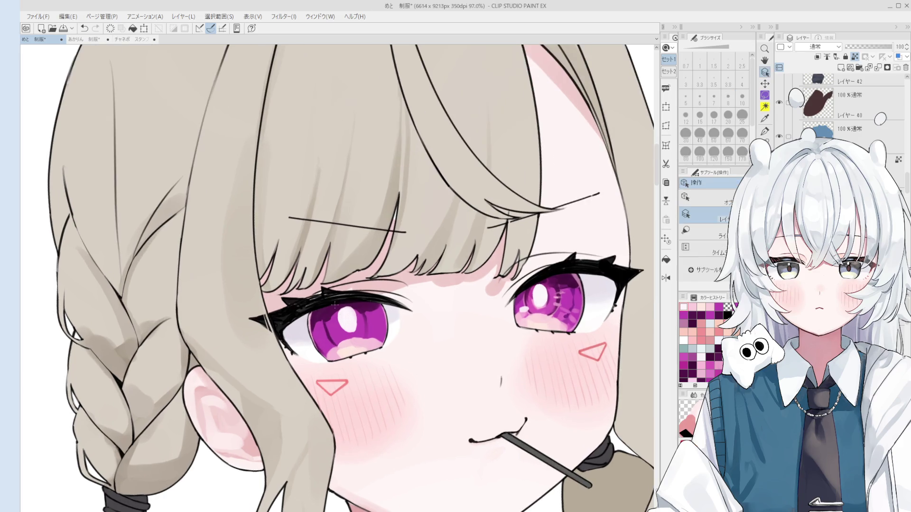
Undo the last highlight strokes and reshape the left eye's white highlight at brush size 7
{"action": "left_click", "coordinate": [328, 311], "text": "alt"}
{"action": "key", "text": "bracketright"}
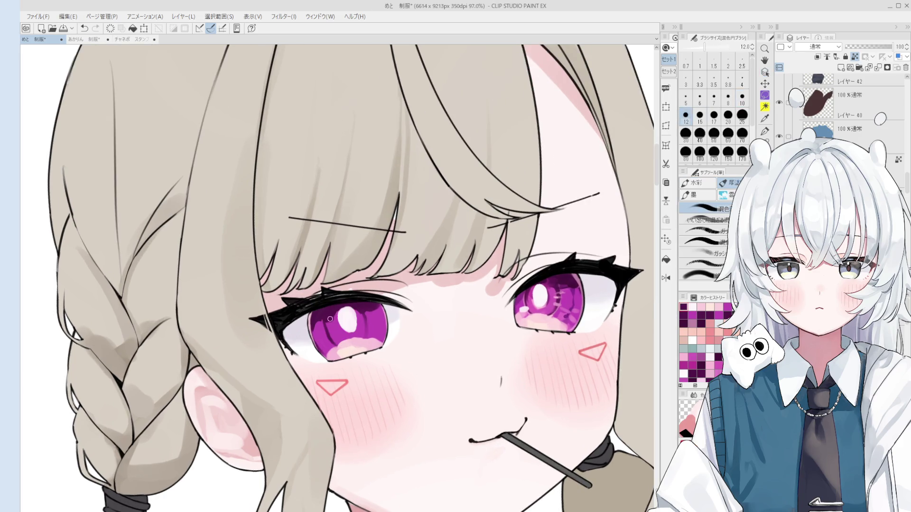
{"action": "key", "text": "bracketleft"}
{"action": "scroll", "coordinate": [337, 320], "scroll_direction": "up", "scroll_amount": 1}
{"action": "key", "text": "bracketleft"}
{"action": "key", "text": "bracketleft"}
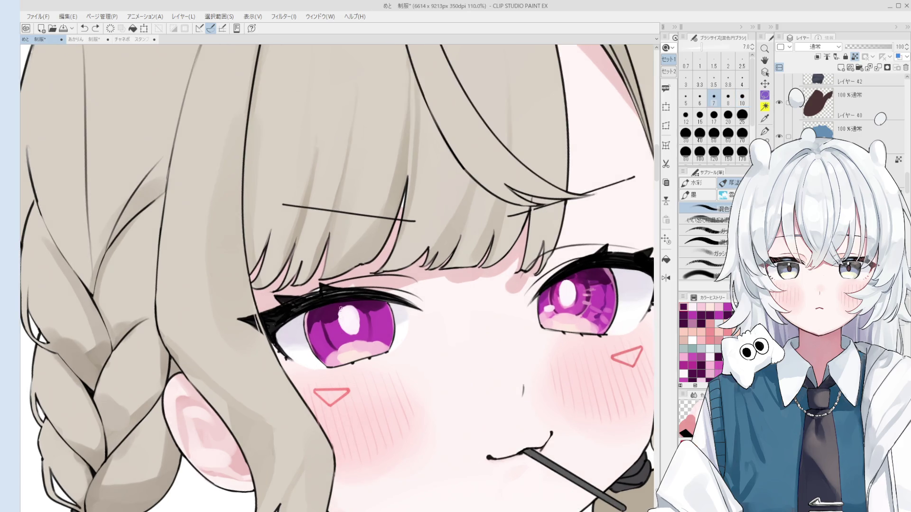
{"action": "key", "text": "ctrl+z"}
{"action": "key", "text": "ctrl+z"}
{"action": "key", "text": "ctrl+z"}
{"action": "left_click_drag", "start_coordinate": [340, 314], "coordinate": [345, 306]}
Add a small dark purple stroke beside the left eye highlight at size 10
{"action": "key", "text": "bracketright"}
{"action": "key", "text": "bracketright"}
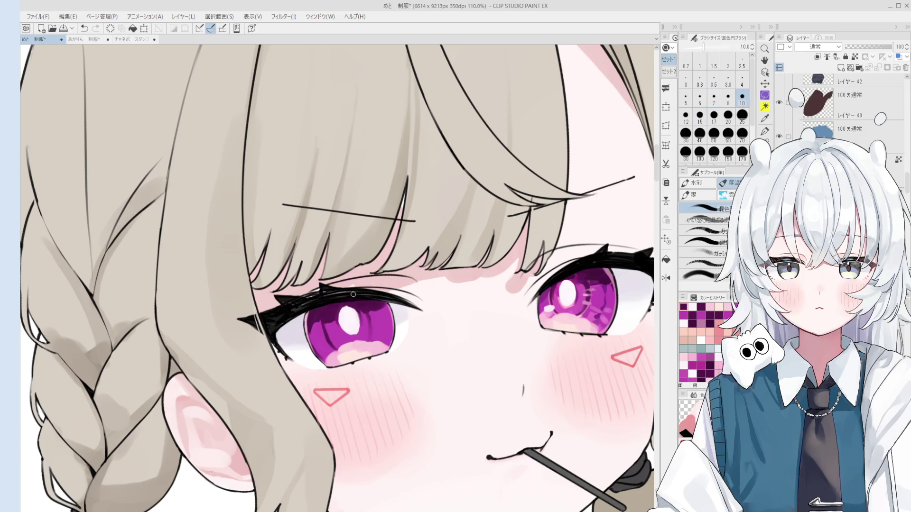
{"action": "key", "text": "bracketleft"}
{"action": "key", "text": "bracketleft"}
{"action": "key", "text": "bracketleft"}
{"action": "key", "text": "ctrl+z"}
{"action": "key", "text": "bracketright"}
{"action": "key", "text": "bracketright"}
{"action": "key", "text": "bracketright"}
{"action": "left_click_drag", "start_coordinate": [365, 314], "coordinate": [372, 340]}
{"action": "key", "text": "bracketright"}
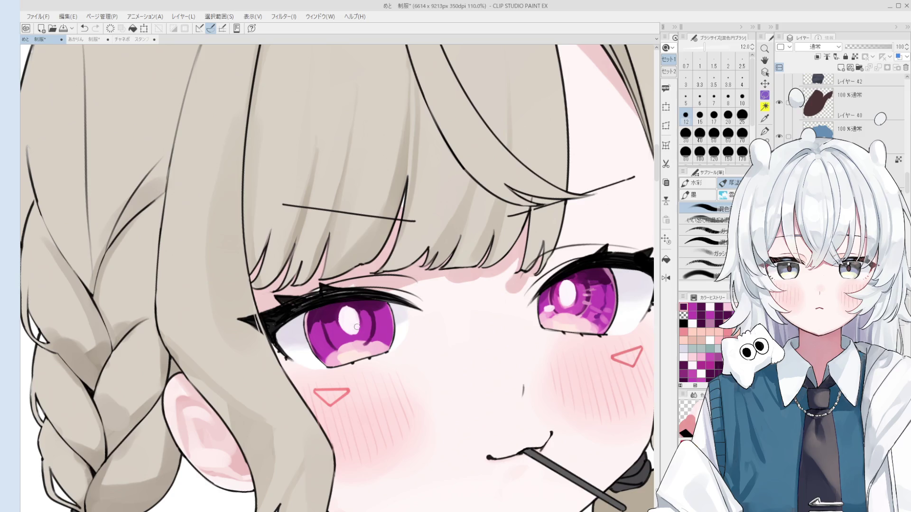
Zoom in, sample several left iris shades, and dab a touch-up along the iris edge
{"action": "scroll", "coordinate": [351, 353], "scroll_direction": "up", "scroll_amount": 3}
{"action": "scroll", "coordinate": [359, 359], "scroll_direction": "up", "scroll_amount": 1}
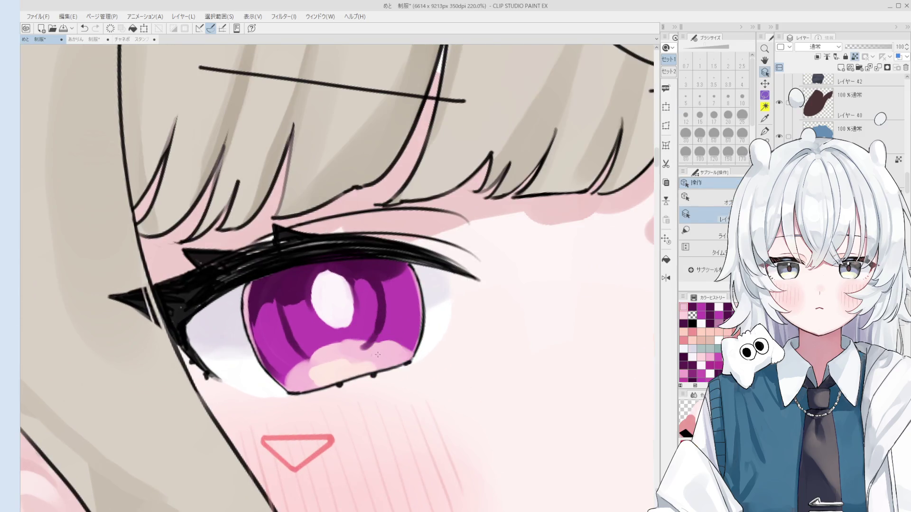
{"action": "left_click", "coordinate": [361, 357], "text": "alt"}
{"action": "left_click_drag", "start_coordinate": [360, 357], "coordinate": [349, 361]}
{"action": "left_click", "coordinate": [381, 355], "text": "alt"}
{"action": "left_click", "coordinate": [393, 314], "text": "alt"}
{"action": "left_click", "coordinate": [389, 351], "text": "alt"}
{"action": "scroll", "coordinate": [389, 328], "scroll_direction": "down", "scroll_amount": 4}
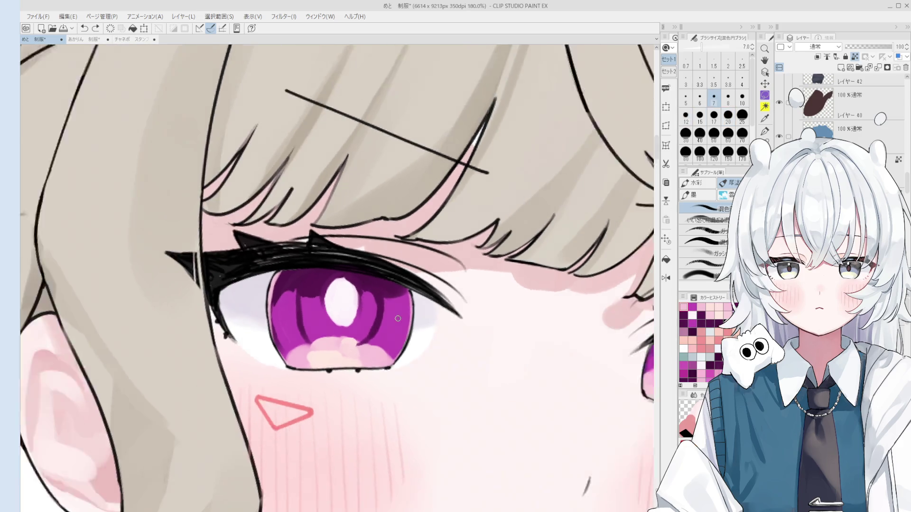
{"action": "key", "text": "o"}
{"action": "left_click", "coordinate": [321, 316], "text": "alt"}
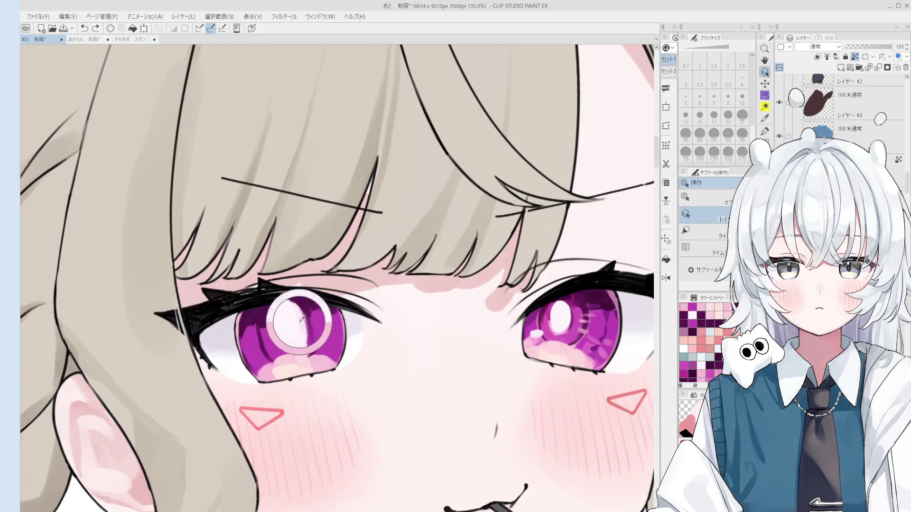
{"action": "left_click", "coordinate": [301, 315], "text": "alt"}
{"action": "key", "text": "b"}
{"action": "scroll", "coordinate": [311, 345], "scroll_direction": "up", "scroll_amount": 1}
{"action": "left_click", "coordinate": [301, 344]}
Sample the iris highlight colour at brush size 5–10, then pick the skin colour near the brow
{"action": "key", "text": "bracketleft"}
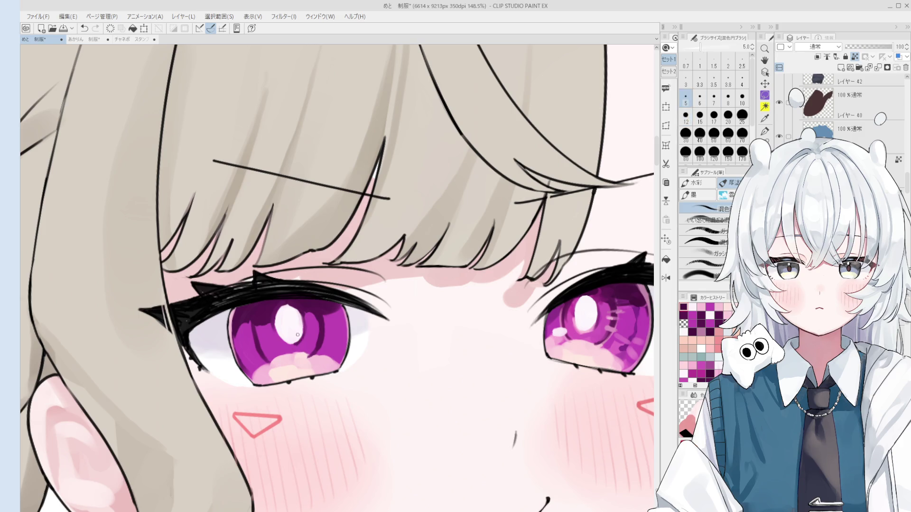
{"action": "left_click", "coordinate": [293, 310], "text": "alt"}
{"action": "key", "text": "bracketright"}
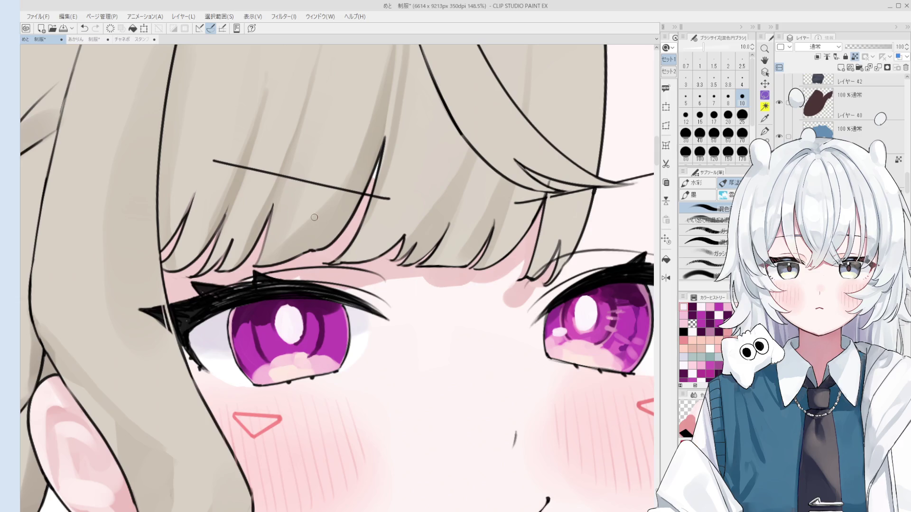
{"action": "left_click", "coordinate": [327, 252], "text": "ctrl+shift"}
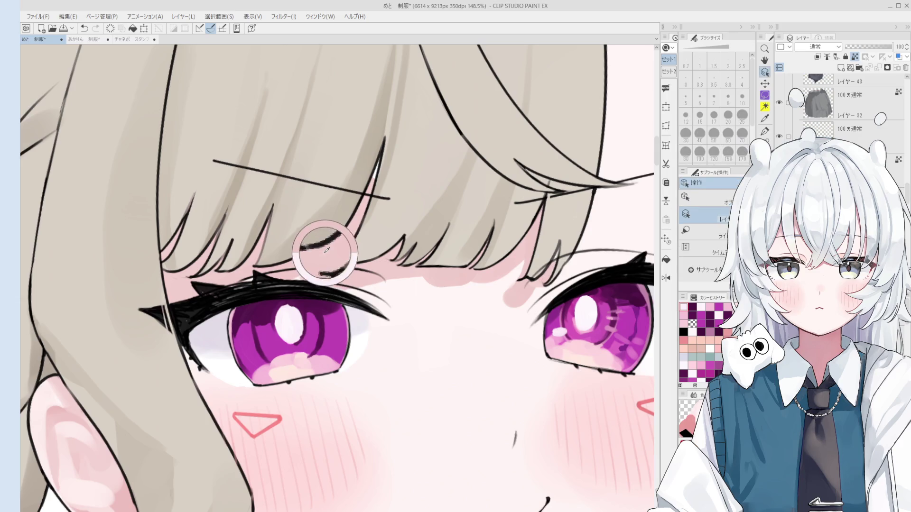
Dab the light skin tone below the bangs between the eyes, then zoom back out
{"action": "scroll", "coordinate": [389, 180], "scroll_direction": "down", "scroll_amount": 1}
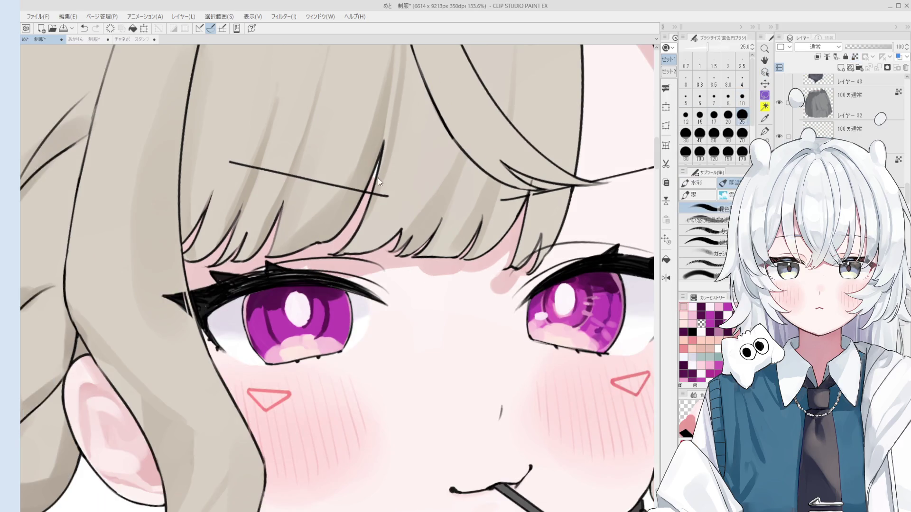
{"action": "scroll", "coordinate": [408, 193], "scroll_direction": "down", "scroll_amount": 1}
{"action": "scroll", "coordinate": [408, 193], "scroll_direction": "down", "scroll_amount": 1}
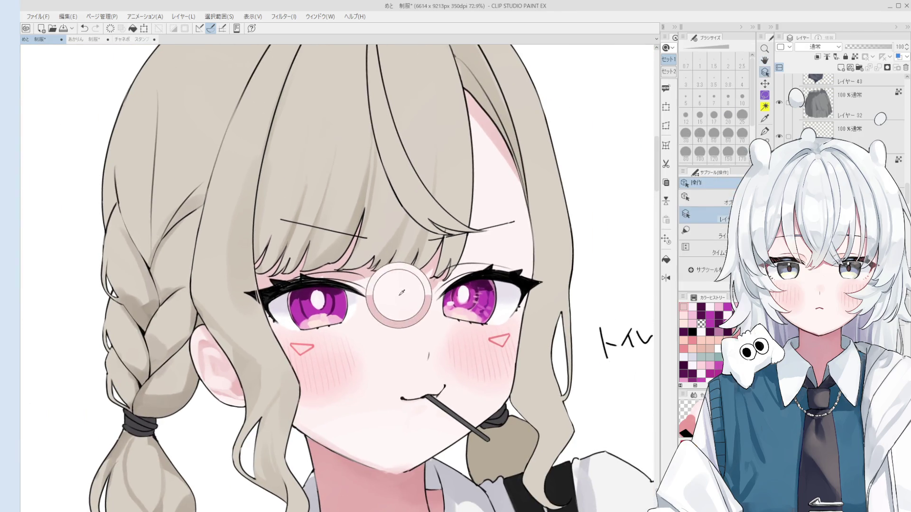
{"action": "left_click", "coordinate": [409, 286], "text": "alt"}
{"action": "key", "text": "bracketleft"}
{"action": "key", "text": "bracketleft"}
{"action": "key", "text": "bracketleft"}
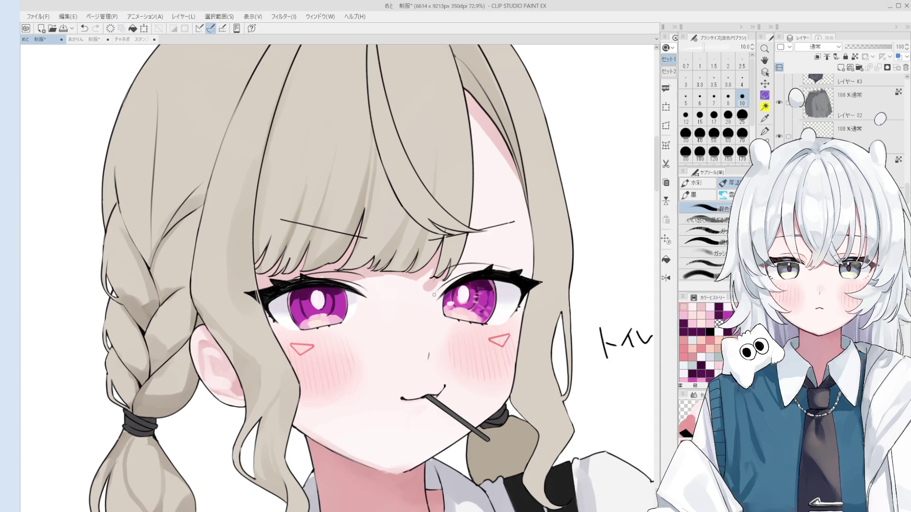
{"action": "left_click", "coordinate": [428, 279], "text": "alt"}
{"action": "key", "text": "bracketright"}
{"action": "key", "text": "bracketright"}
{"action": "key", "text": "bracketright"}
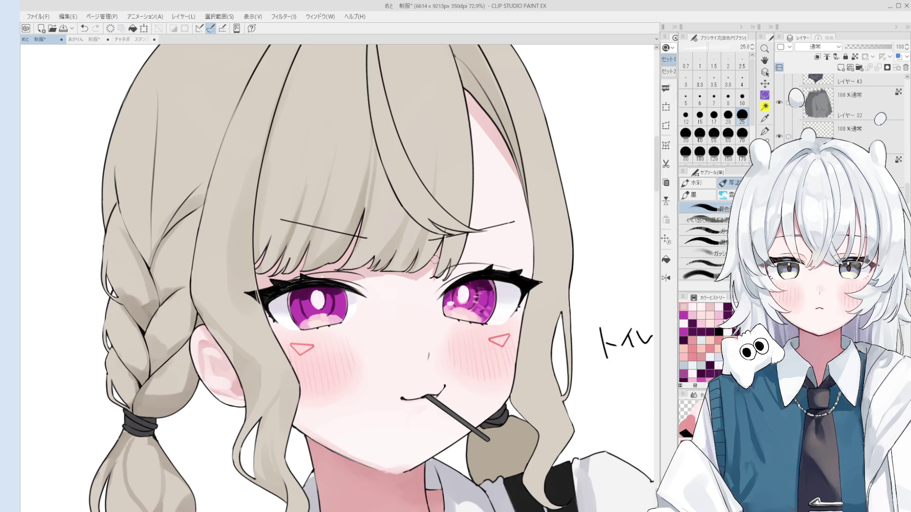
{"action": "scroll", "coordinate": [433, 270], "scroll_direction": "down", "scroll_amount": 2}
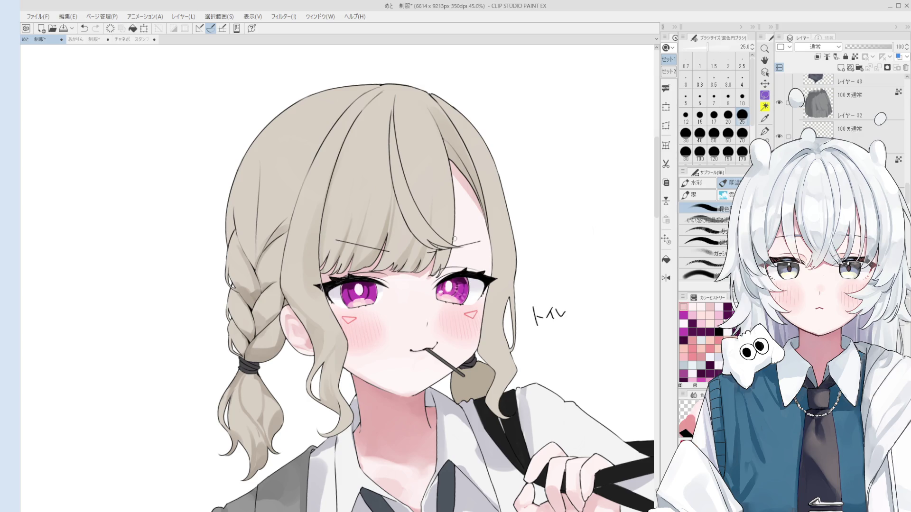
{"action": "scroll", "coordinate": [426, 265], "scroll_direction": "up", "scroll_amount": 2}
Repaint the nose bridge between the eyes in pink with the gouache brush, then blend it
{"action": "key", "text": "o"}
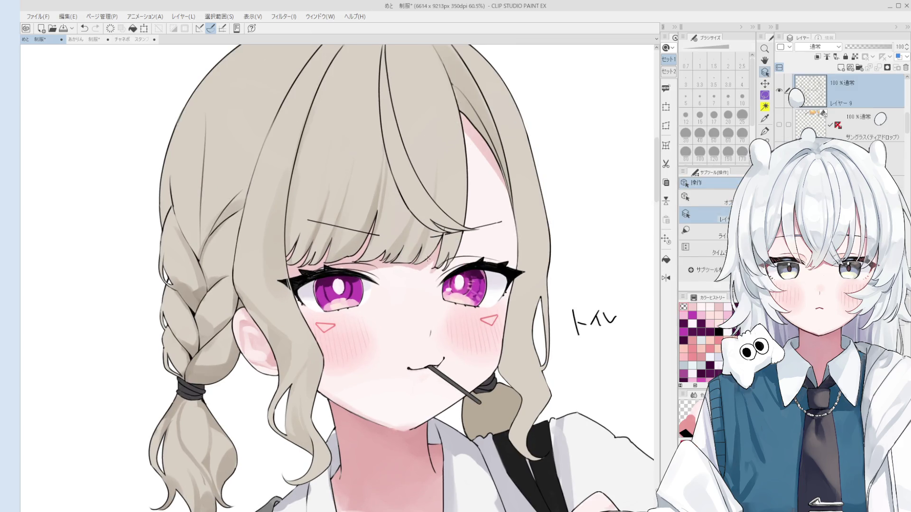
{"action": "left_click", "coordinate": [426, 264], "text": "alt"}
{"action": "key", "text": "b"}
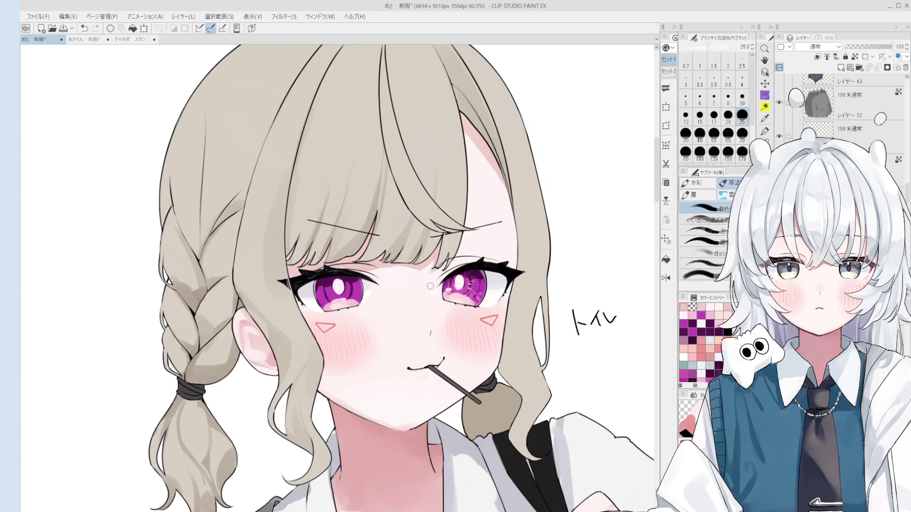
{"action": "key", "text": "bracketleft"}
{"action": "key", "text": "ctrl+minus"}
{"action": "mouse_move", "coordinate": [394, 258]}
{"action": "left_mouse_down"}
{"action": "mouse_move", "coordinate": [408, 266]}
{"action": "mouse_move", "coordinate": [422, 255]}
{"action": "mouse_move", "coordinate": [411, 222]}
{"action": "mouse_move", "coordinate": [398, 246]}
{"action": "left_mouse_up"}
{"action": "left_click", "coordinate": [702, 209]}
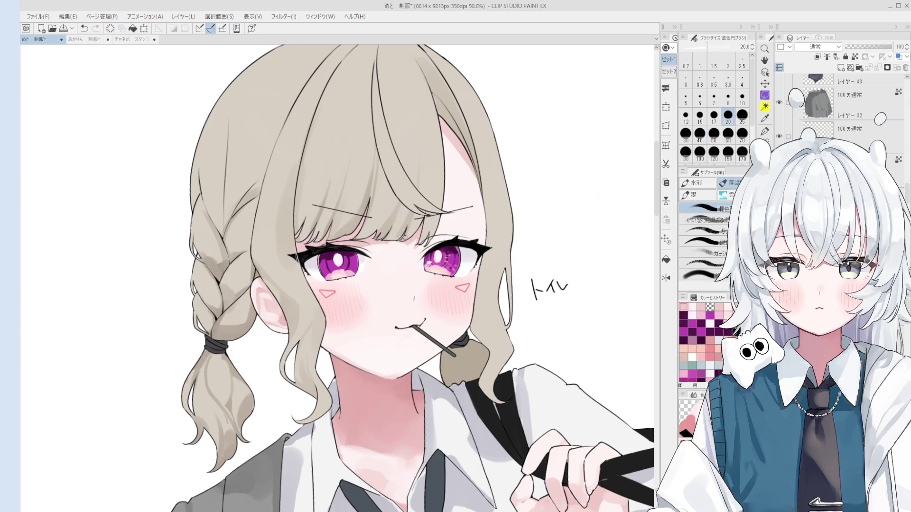
{"action": "key", "text": "h"}
{"action": "left_click_drag", "start_coordinate": [351, 268], "coordinate": [388, 272]}
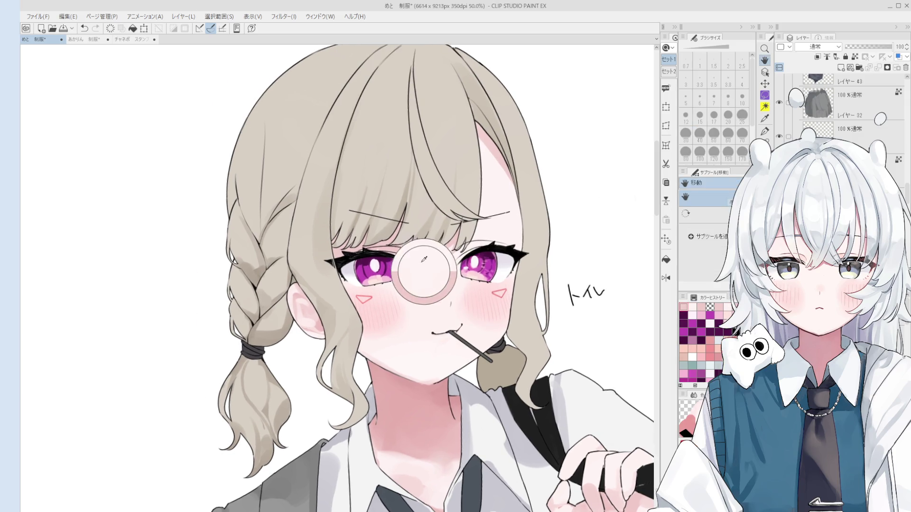
{"action": "left_click", "coordinate": [309, 296]}
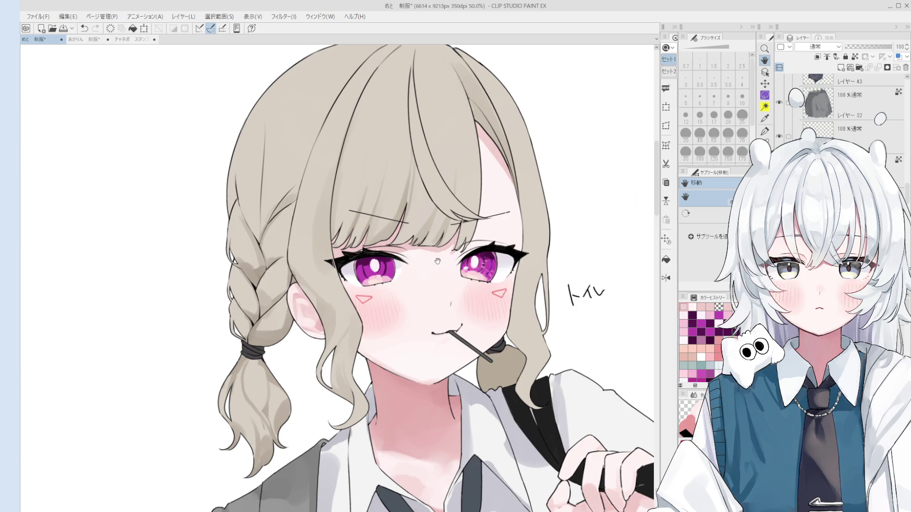
{"action": "key", "text": "o"}
{"action": "key", "text": "b"}
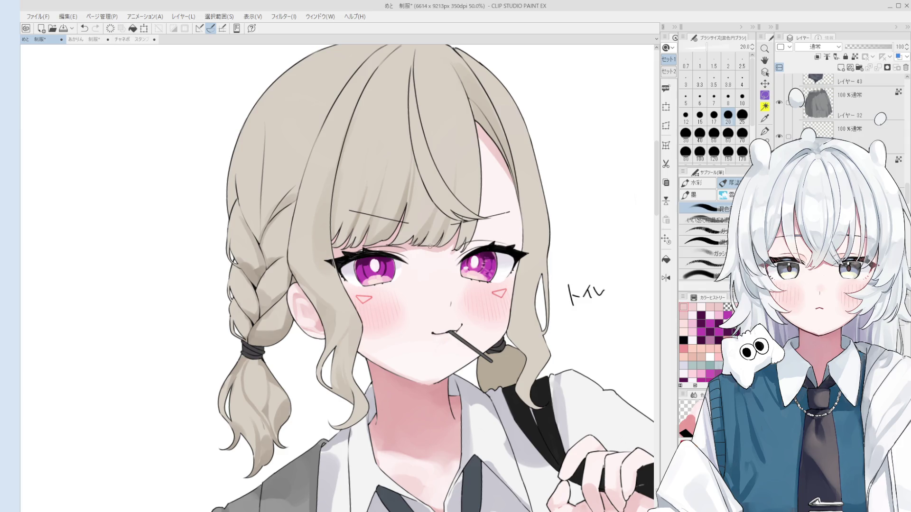
Erase the small stray marks near and above the right eye
{"action": "key", "text": "e"}
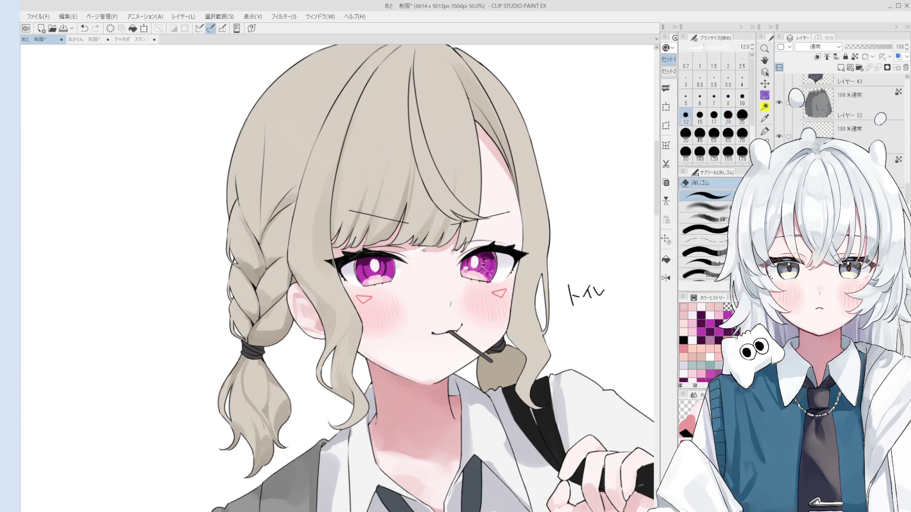
{"action": "left_click", "coordinate": [456, 257]}
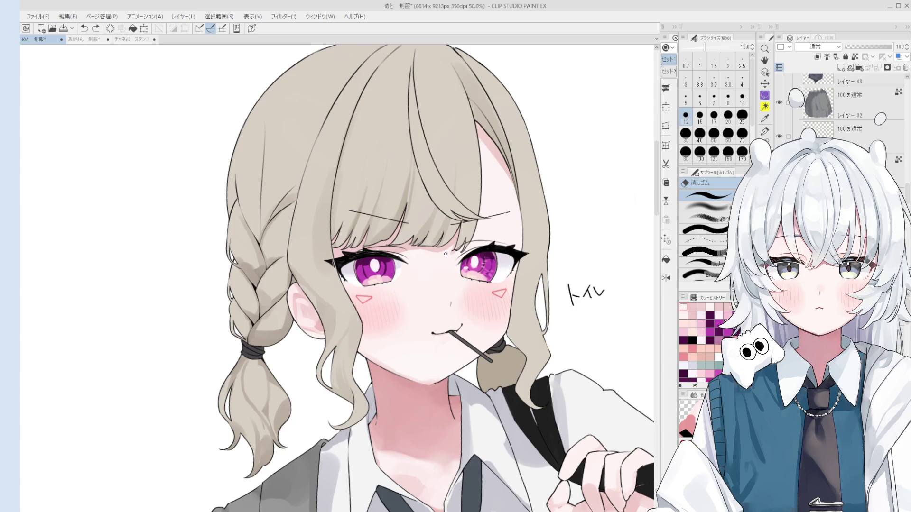
{"action": "key", "text": "o"}
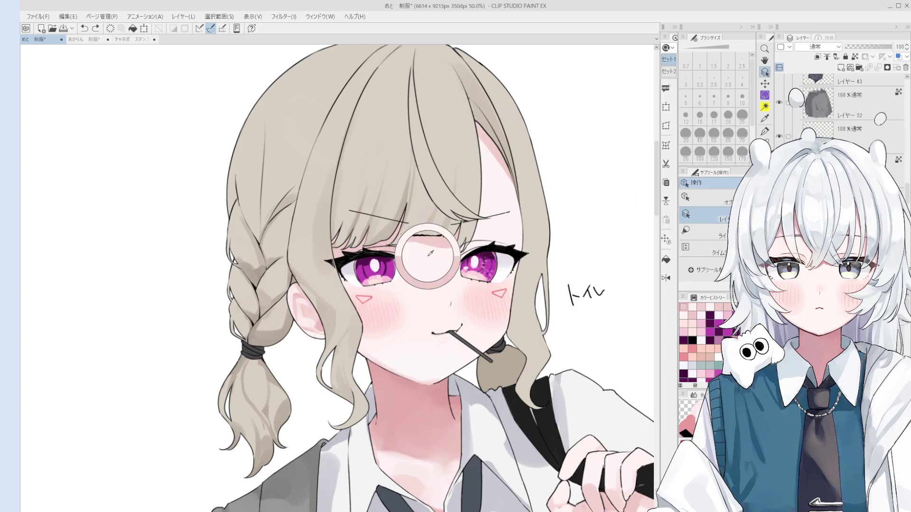
{"action": "key", "text": "e"}
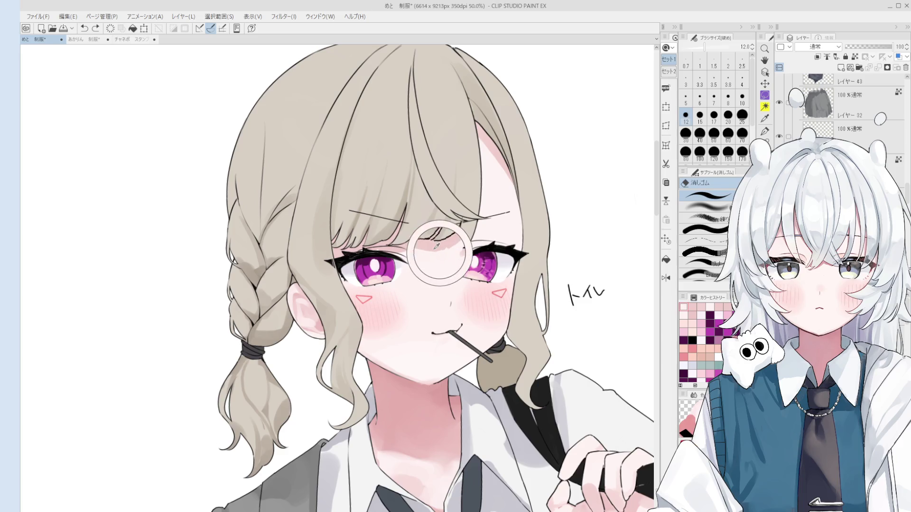
{"action": "left_click", "coordinate": [443, 241]}
{"action": "left_click_drag", "start_coordinate": [444, 240], "coordinate": [445, 252]}
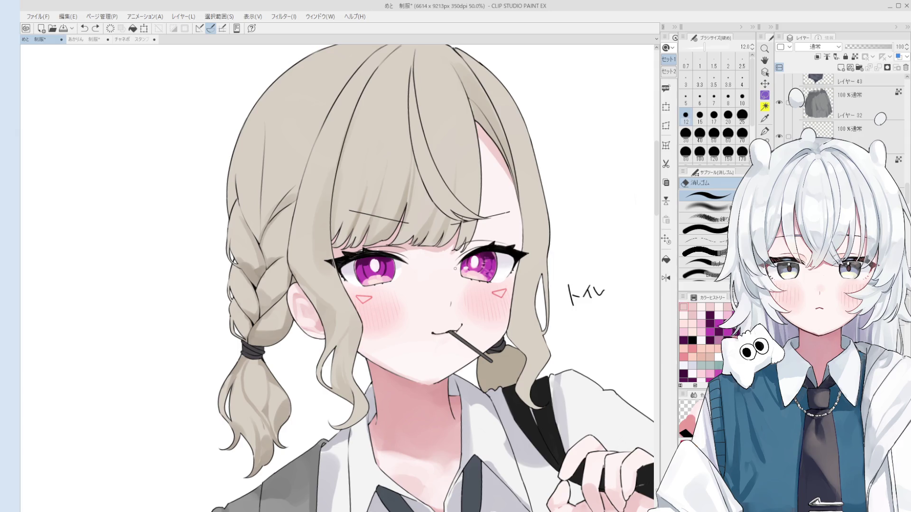
{"action": "left_click_drag", "start_coordinate": [463, 285], "coordinate": [463, 275]}
Blend the forehead skin under the bangs with the size-40 混色円ブラシ, zooming to check
{"action": "key", "text": "b"}
{"action": "scroll", "coordinate": [417, 259], "scroll_direction": "up", "scroll_amount": 1}
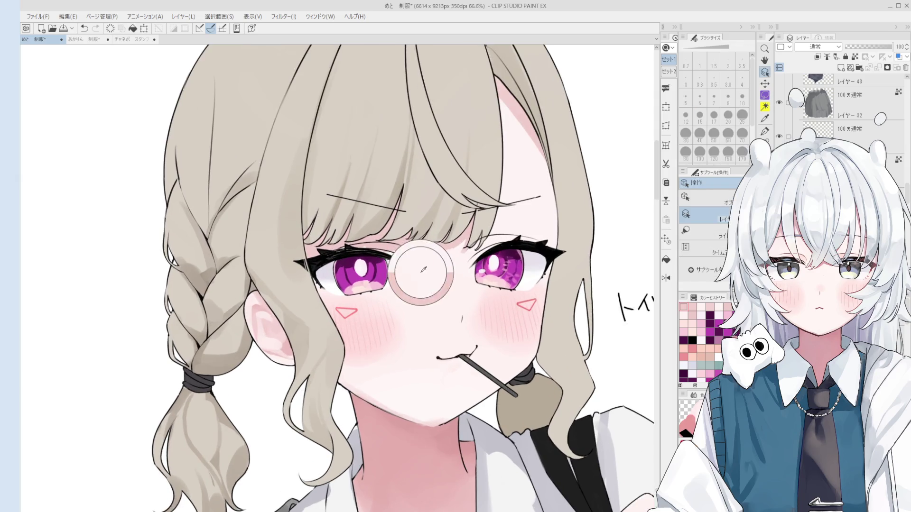
{"action": "mouse_move", "coordinate": [440, 248]}
{"action": "left_mouse_down"}
{"action": "mouse_move", "coordinate": [425, 223]}
{"action": "mouse_move", "coordinate": [443, 244]}
{"action": "left_mouse_up"}
{"action": "scroll", "coordinate": [444, 246], "scroll_direction": "down", "scroll_amount": 1}
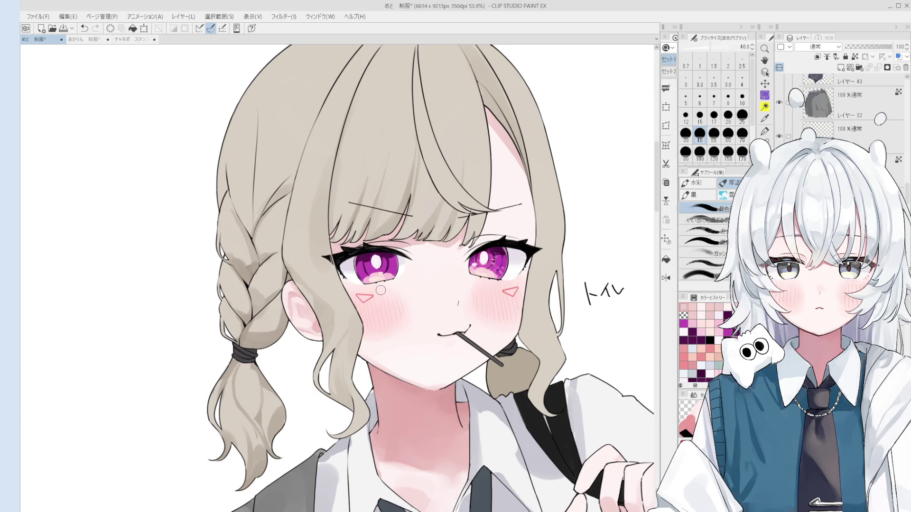
{"action": "scroll", "coordinate": [430, 386], "scroll_direction": "down", "scroll_amount": 1}
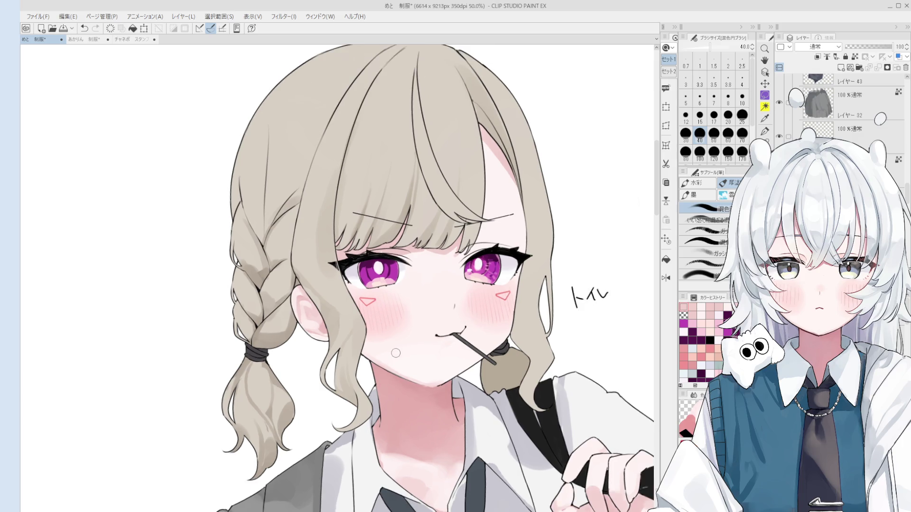
{"action": "scroll", "coordinate": [415, 250], "scroll_direction": "up", "scroll_amount": 1}
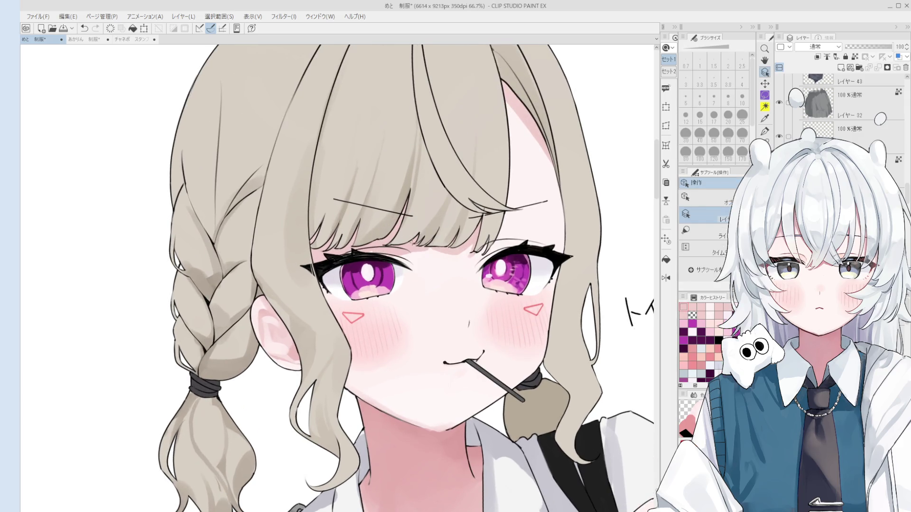
{"action": "scroll", "coordinate": [475, 246], "scroll_direction": "down", "scroll_amount": 2}
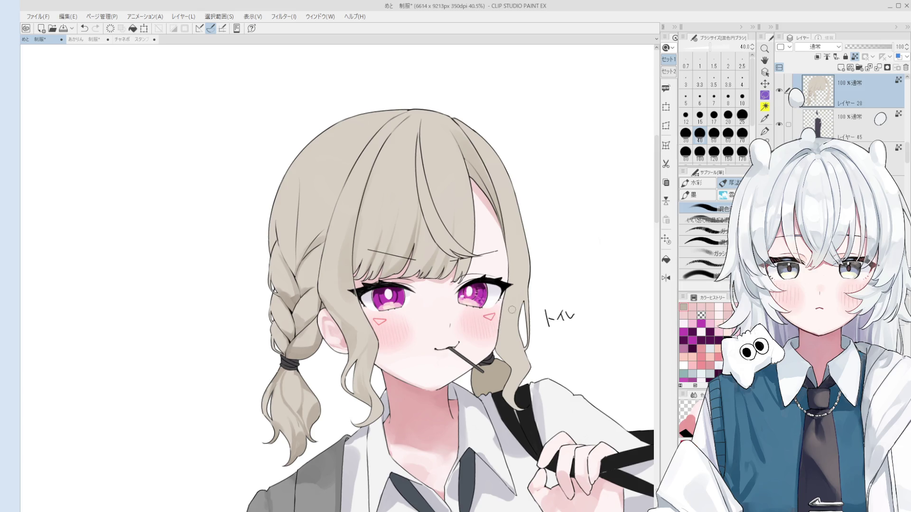
Erase the handwritten トイレ note beside the face
{"action": "key", "text": "e"}
{"action": "mouse_move", "coordinate": [571, 315]}
{"action": "left_mouse_down"}
{"action": "mouse_move", "coordinate": [557, 320]}
{"action": "mouse_move", "coordinate": [577, 316]}
{"action": "left_mouse_up"}
{"action": "key", "text": "o"}
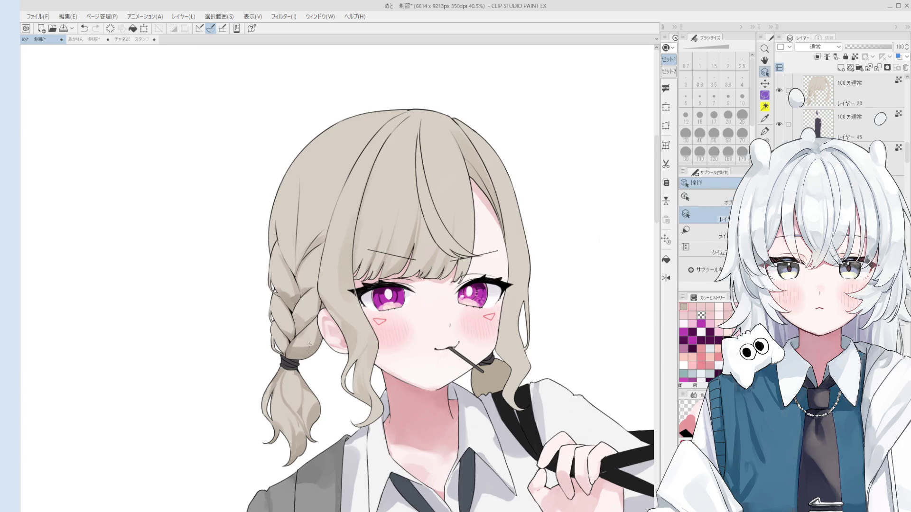
{"action": "key", "text": "b"}
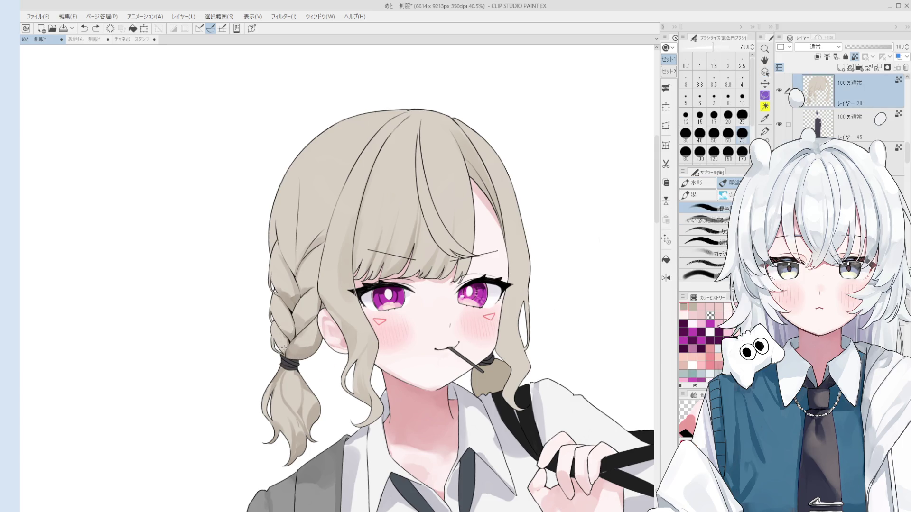
Blend the left braid's shading around the hair tie with 混色円ブラシ at sizes 15–70
{"action": "left_click_drag", "start_coordinate": [283, 327], "coordinate": [297, 322]}
{"action": "key", "text": "bracketleft"}
{"action": "key", "text": "bracketleft"}
{"action": "key", "text": "bracketleft"}
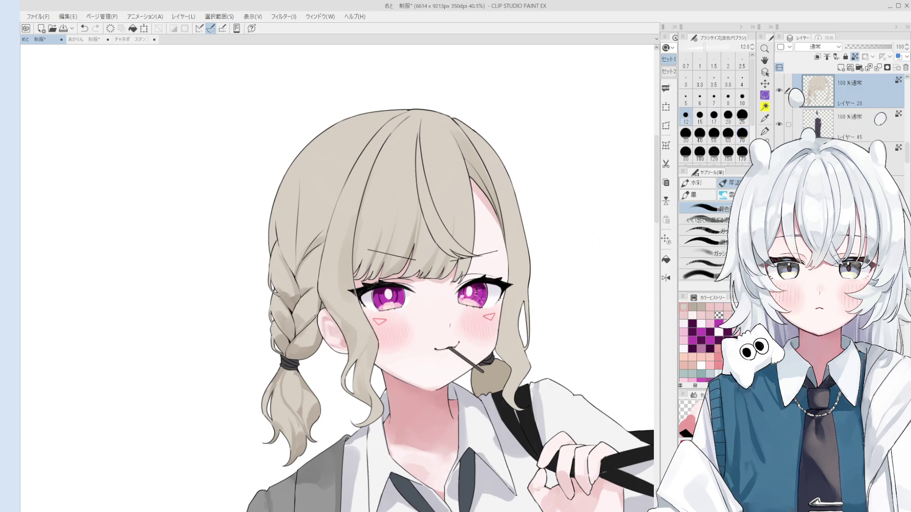
{"action": "scroll", "coordinate": [311, 326], "scroll_direction": "up", "scroll_amount": 1}
{"action": "key", "text": "bracketright"}
{"action": "key", "text": "bracketright"}
{"action": "key", "text": "bracketright"}
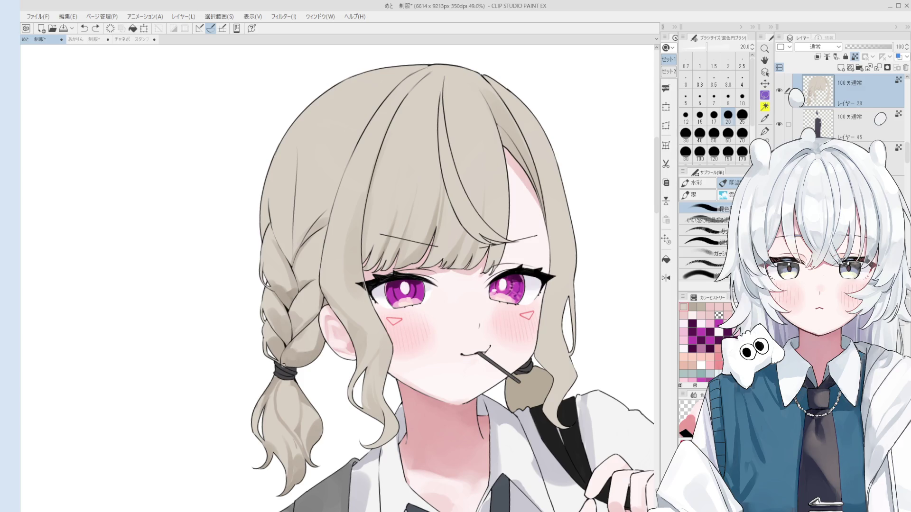
{"action": "key", "text": "bracketright"}
{"action": "left_click_drag", "start_coordinate": [295, 349], "coordinate": [291, 346]}
{"action": "key", "text": "bracketleft"}
{"action": "key", "text": "bracketleft"}
{"action": "key", "text": "bracketleft"}
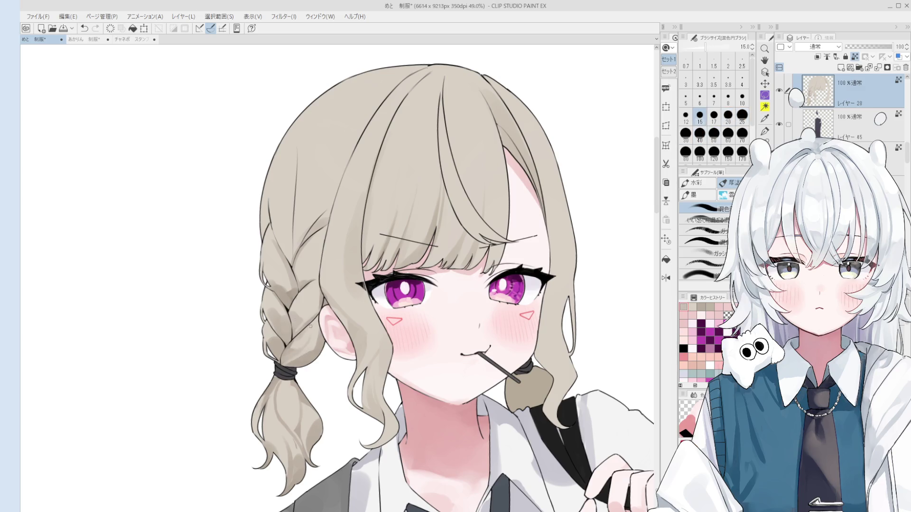
{"action": "key", "text": "bracketright"}
{"action": "key", "text": "bracketright"}
{"action": "key", "text": "bracketright"}
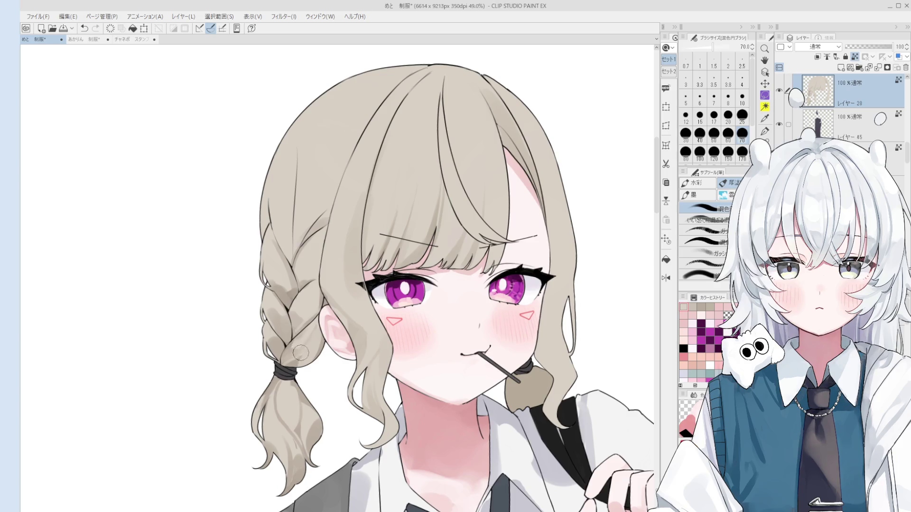
{"action": "left_click_drag", "start_coordinate": [297, 355], "coordinate": [303, 363]}
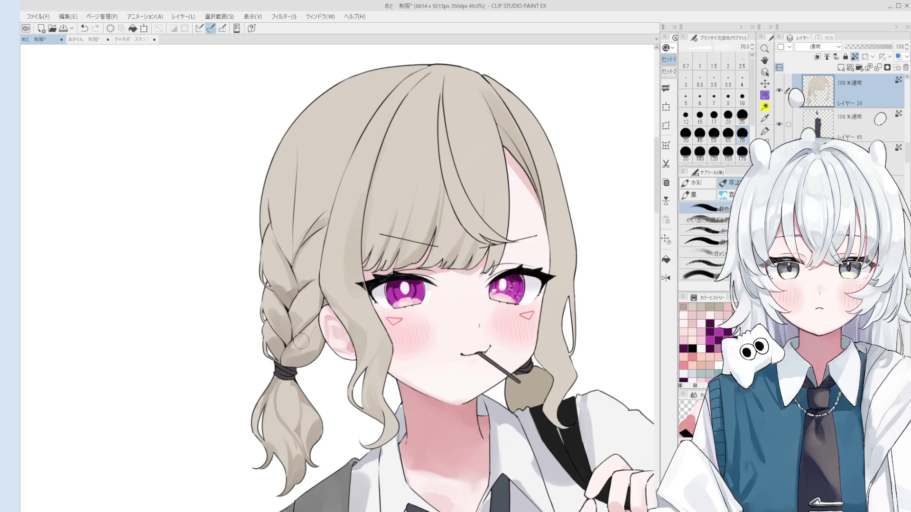